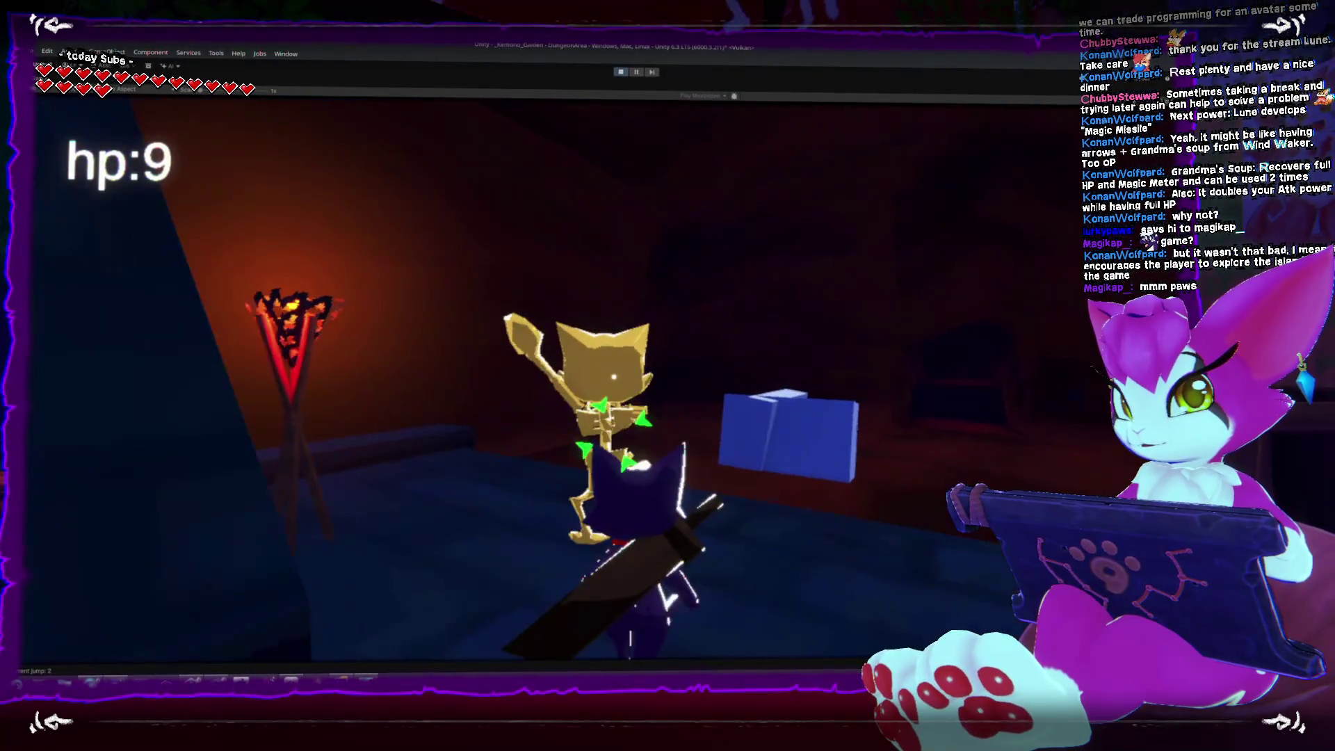
# Step: Pause the dungeon game to show its Game Menu, then exit to stop Play mode
pyautogui.press('Escape')
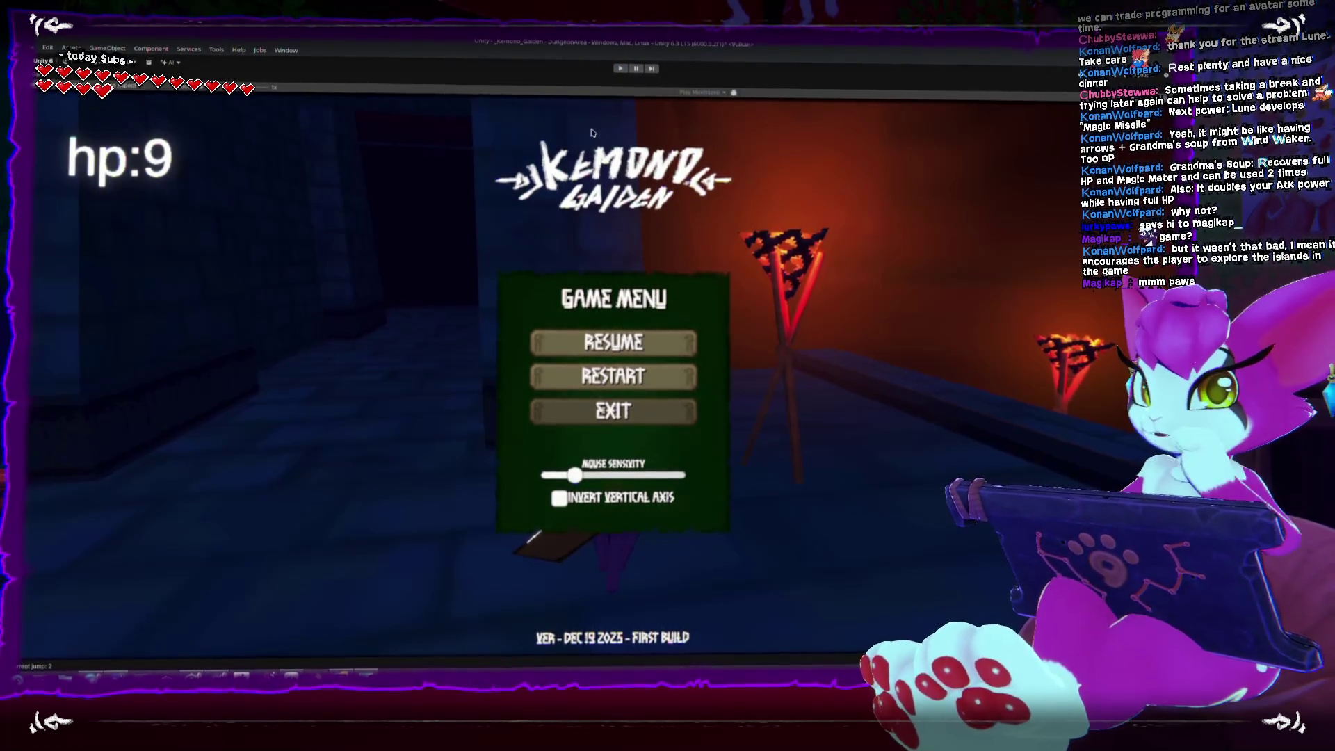
pyautogui.click(613, 411)
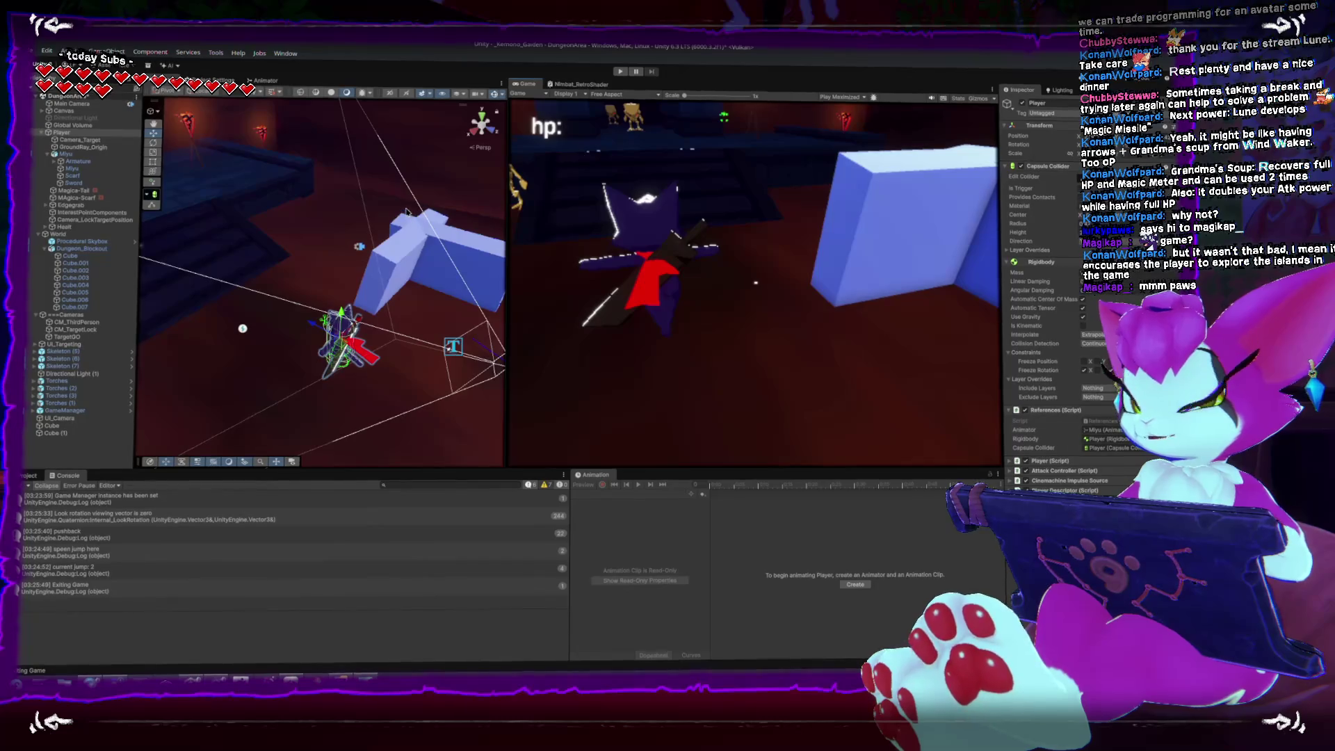
# Step: Frame the Player, maximize the Scene view to orbit down on it, then restore the layout
pyautogui.press('f')
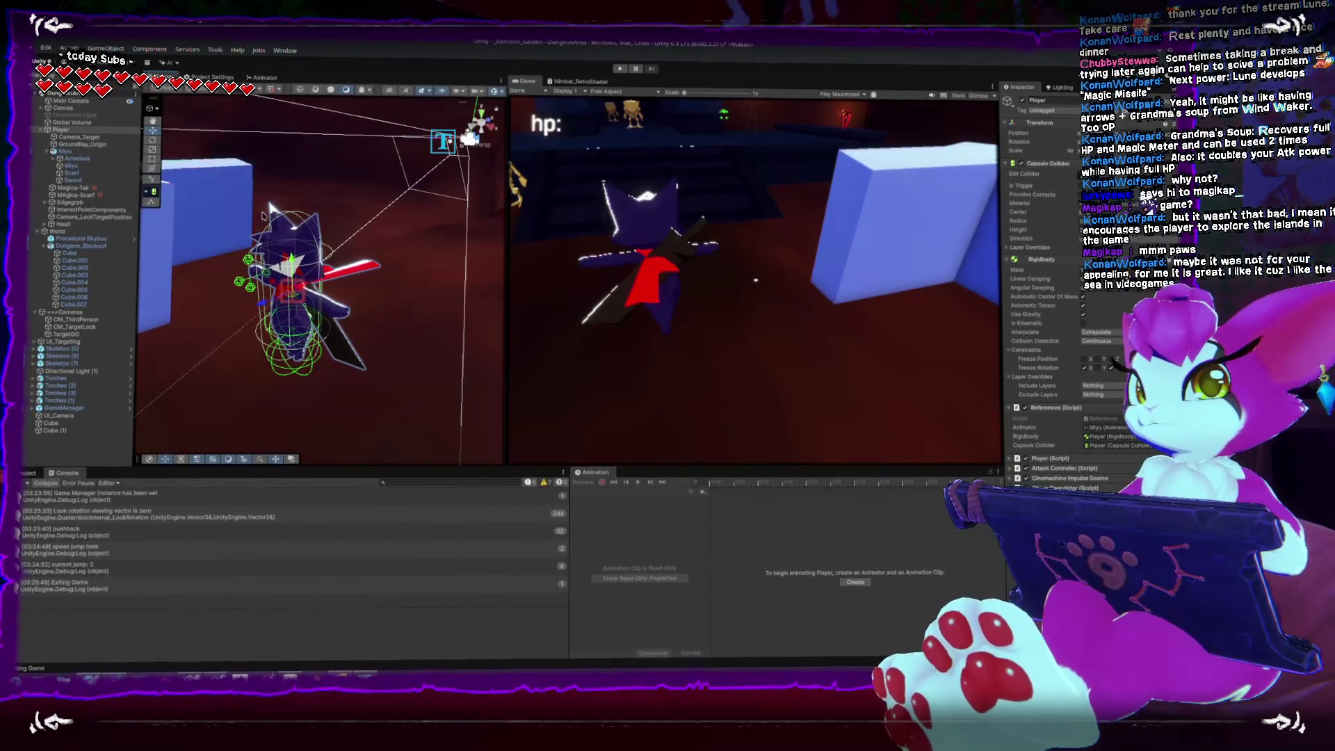
pyautogui.hotkey('shift', 'space')
pyautogui.press('f')
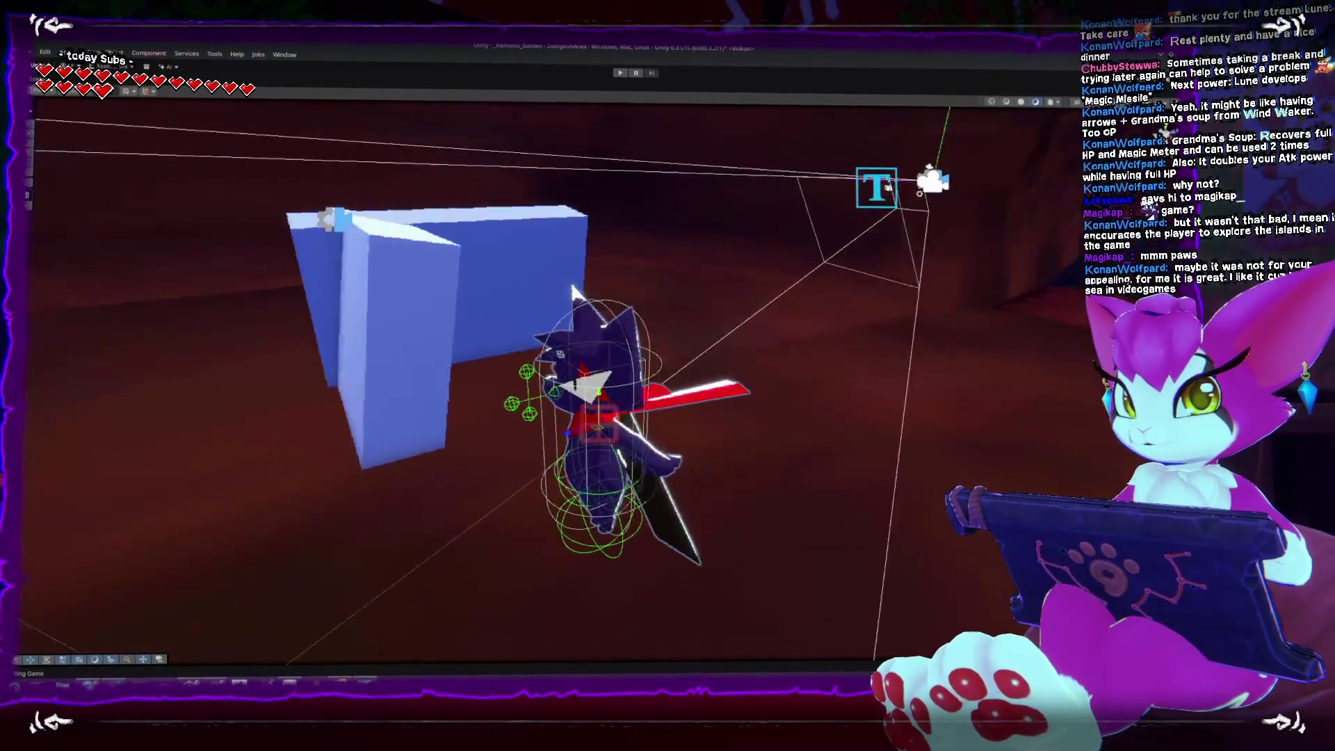
pyautogui.moveTo(307, 313)
pyautogui.mouseDown()
pyautogui.moveTo(477, 342)
pyautogui.moveTo(564, 335)
pyautogui.mouseUp()
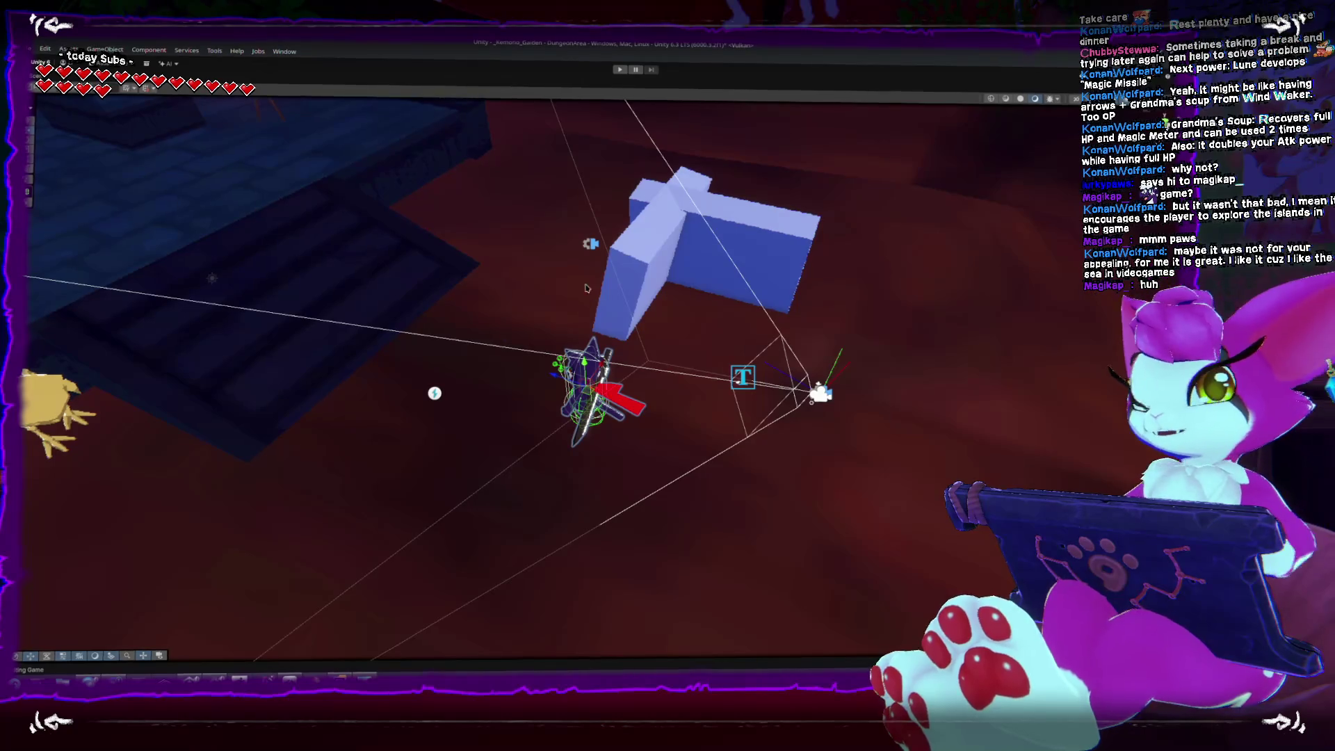
pyautogui.scroll(-3, 594, 303)
pyautogui.hotkey('shift', 'space')
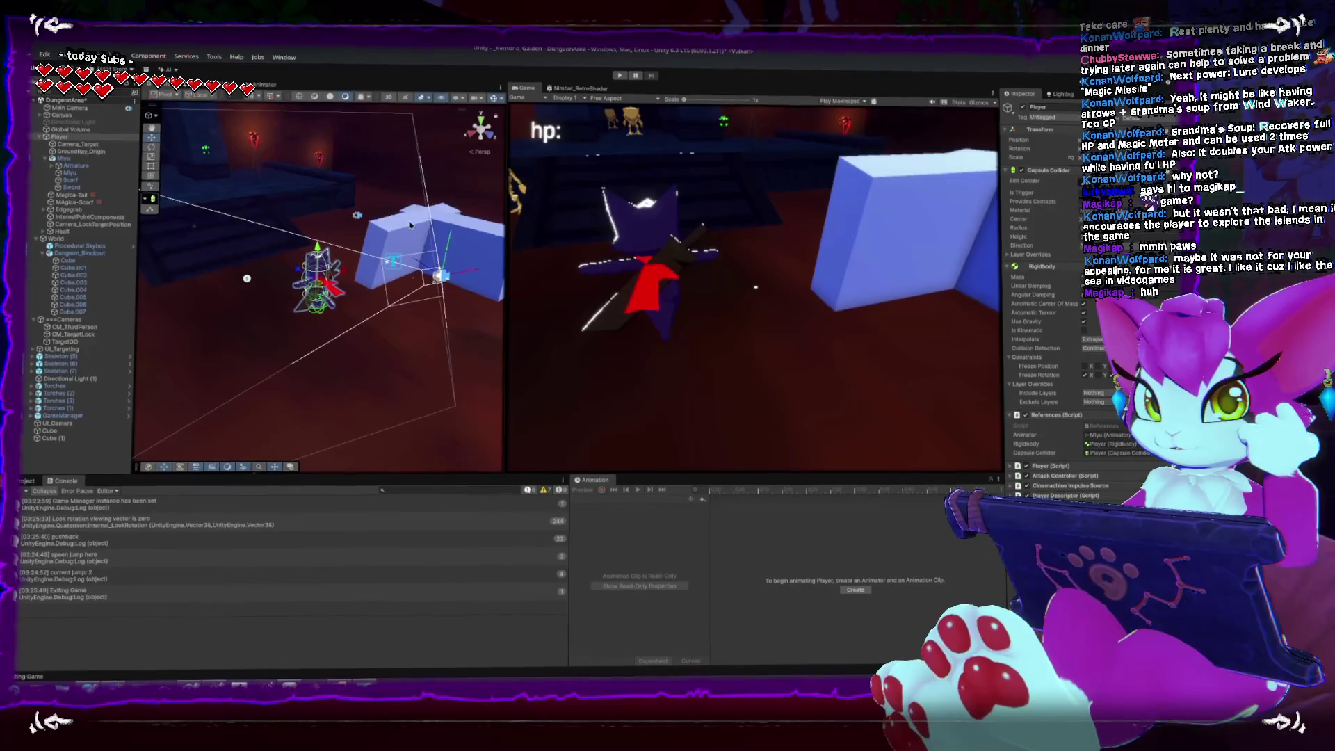
# Step: Select the blue Cube beside the player, orbit around it, then bring up SmartGit
pyautogui.click(338, 238)
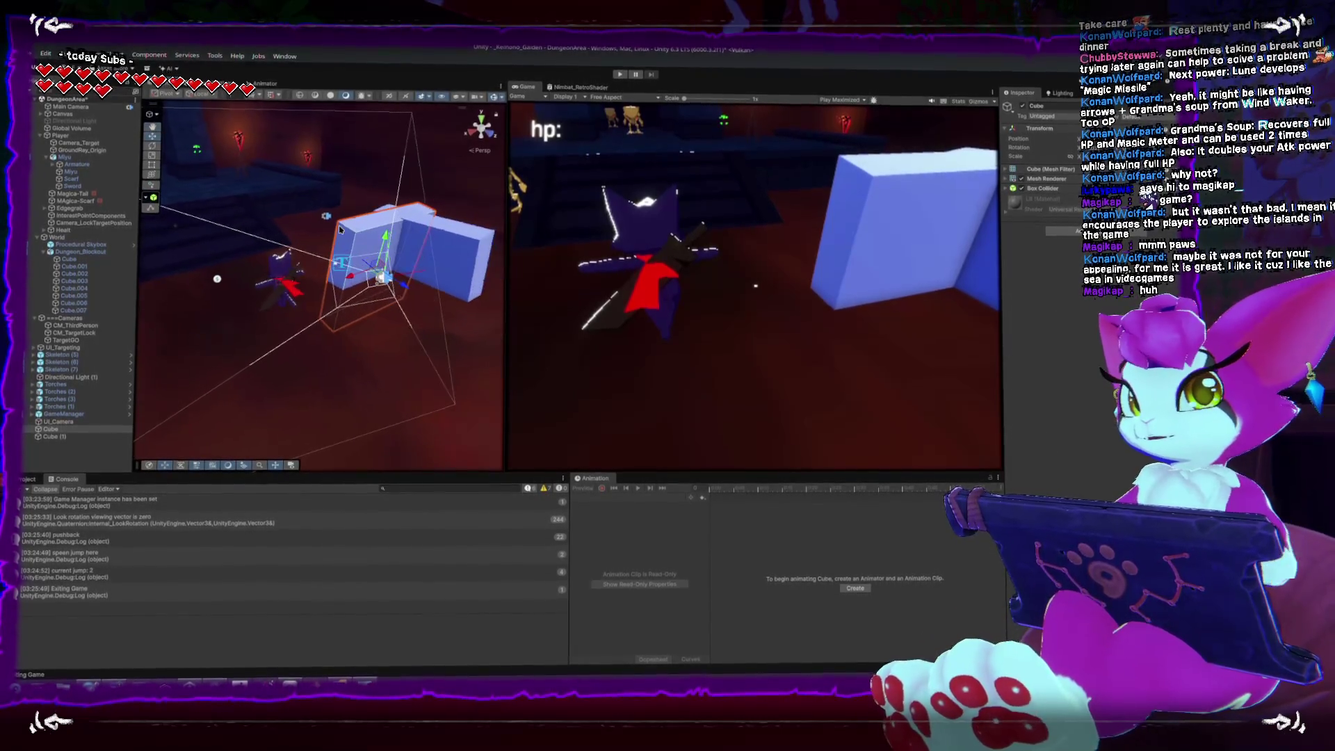
pyautogui.moveTo(337, 239); pyautogui.dragTo(355, 272)
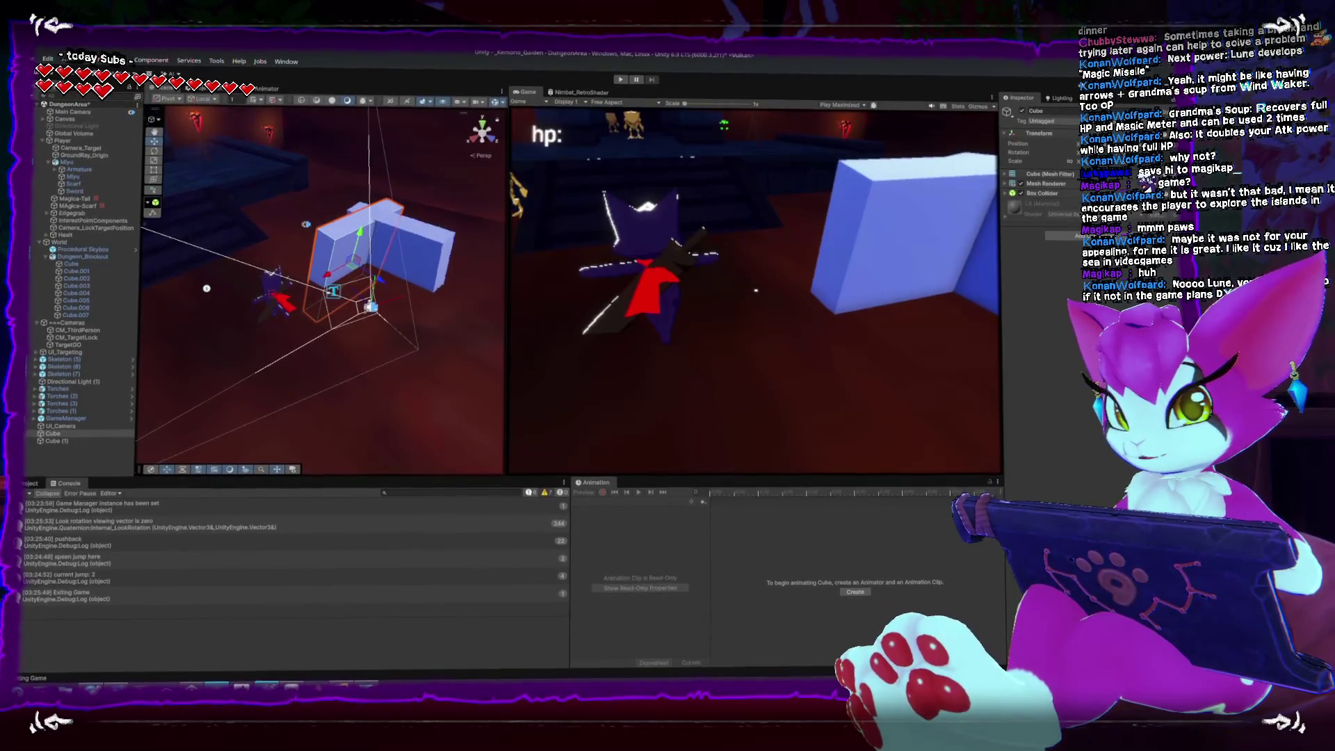
pyautogui.click(241, 687)
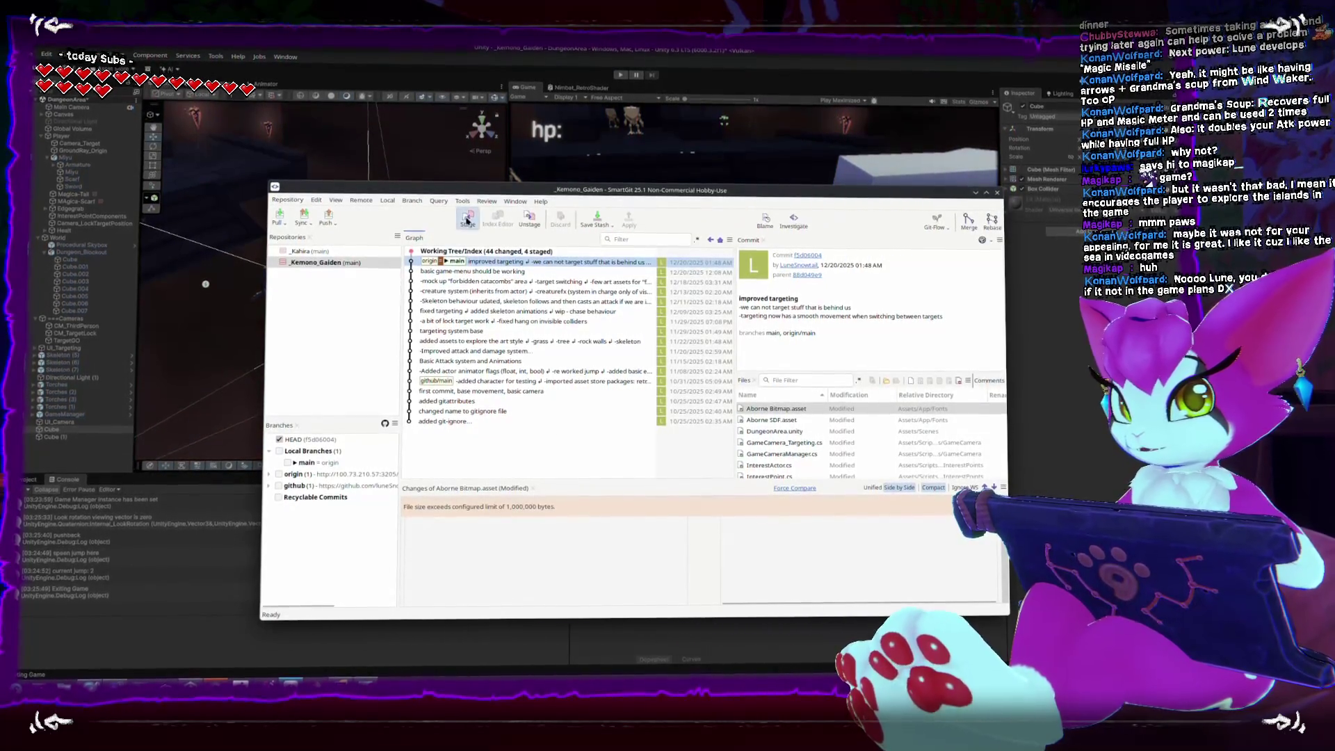
# Step: Stage all 47 changed files and begin the '-Movement rework' commit message
pyautogui.click(467, 219)
pyautogui.click(852, 503)
pyautogui.write('-Movement rework')
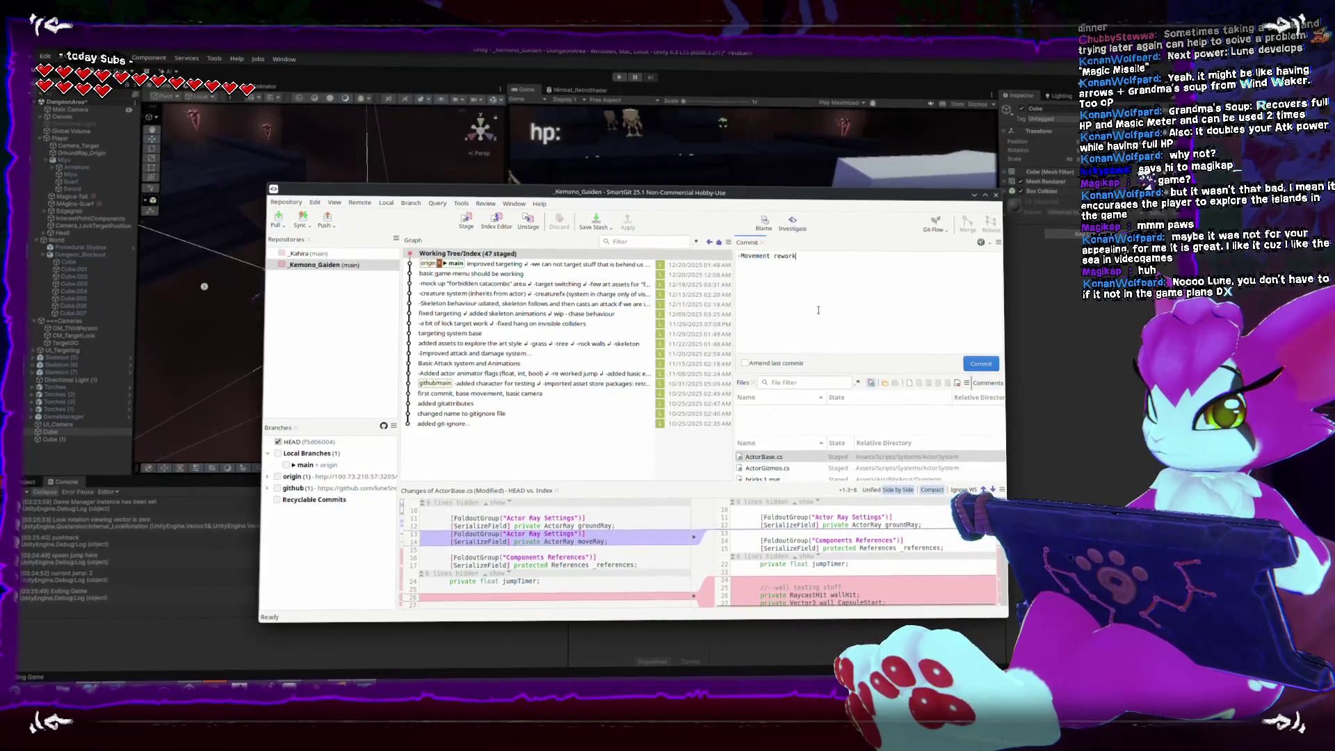
pyautogui.press('Return')
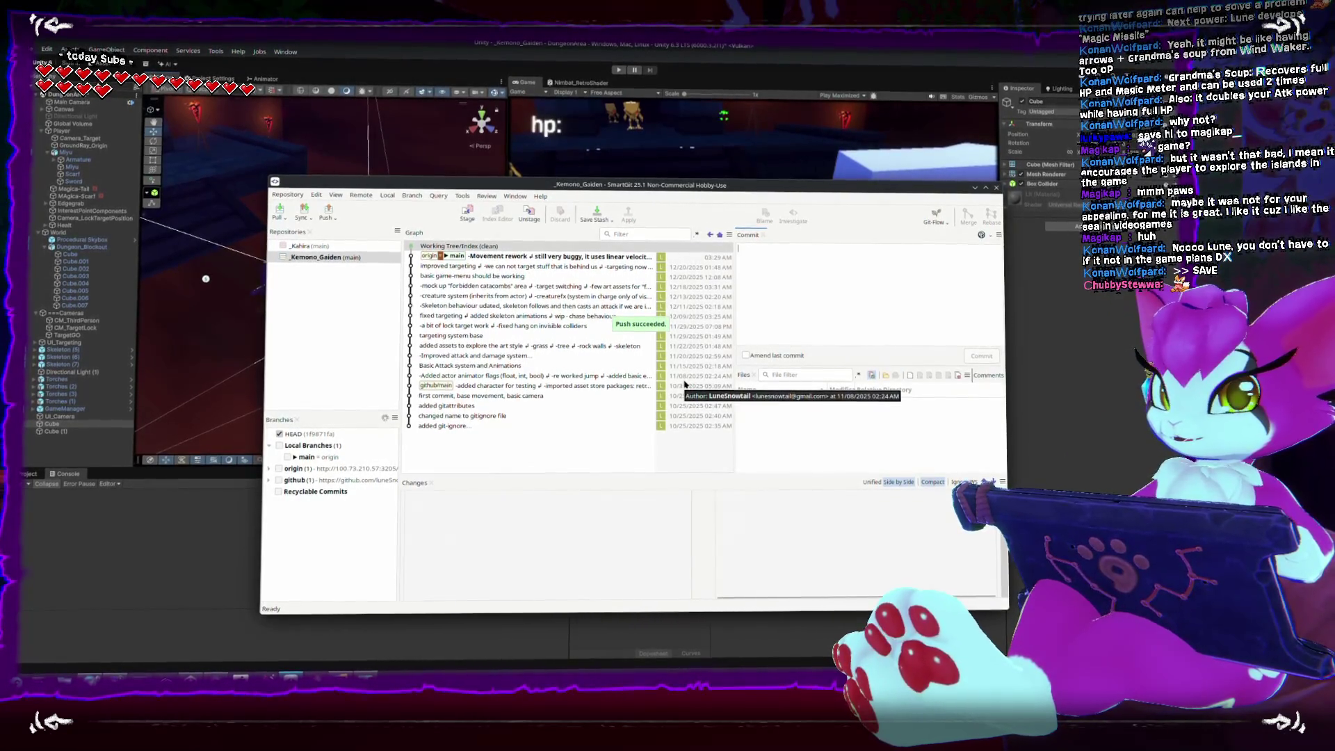
# Step: Check the files changed in the Movement rework commit, then minimize SmartGit back to Unity
pyautogui.click(569, 261)
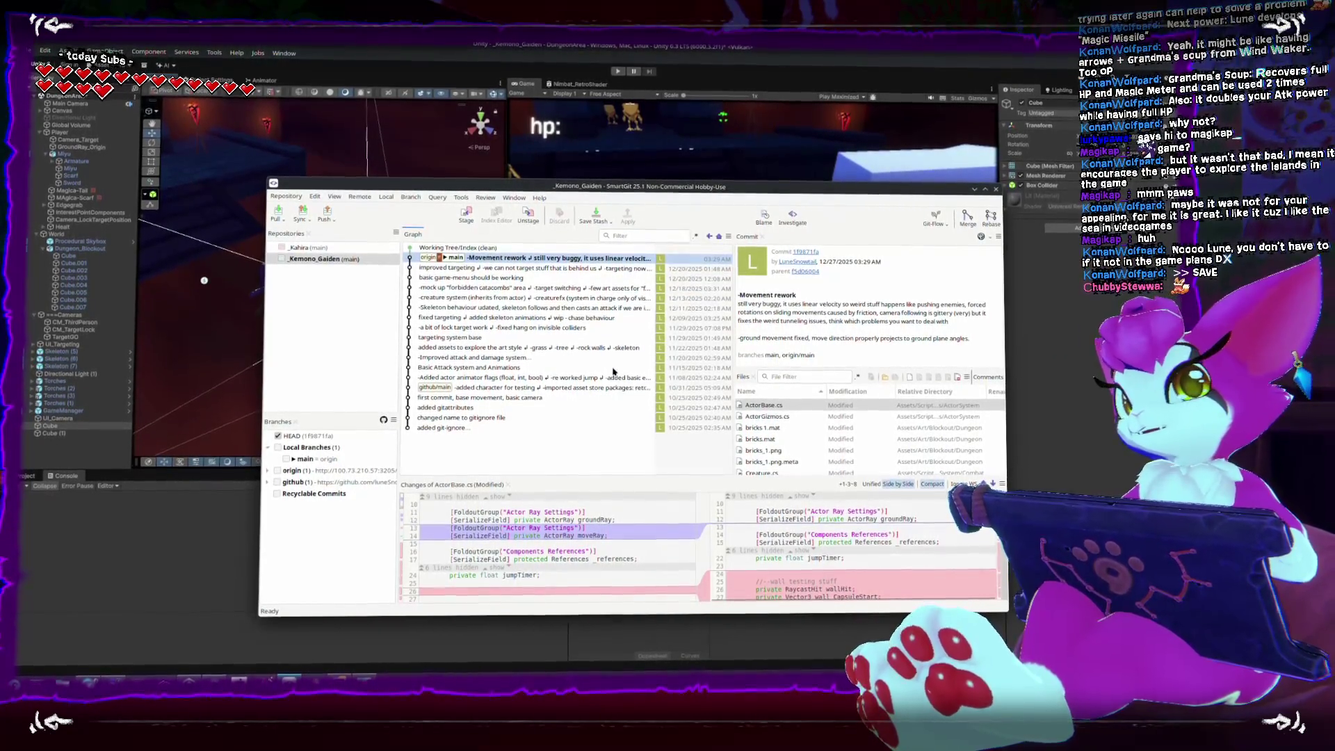
pyautogui.click(973, 192)
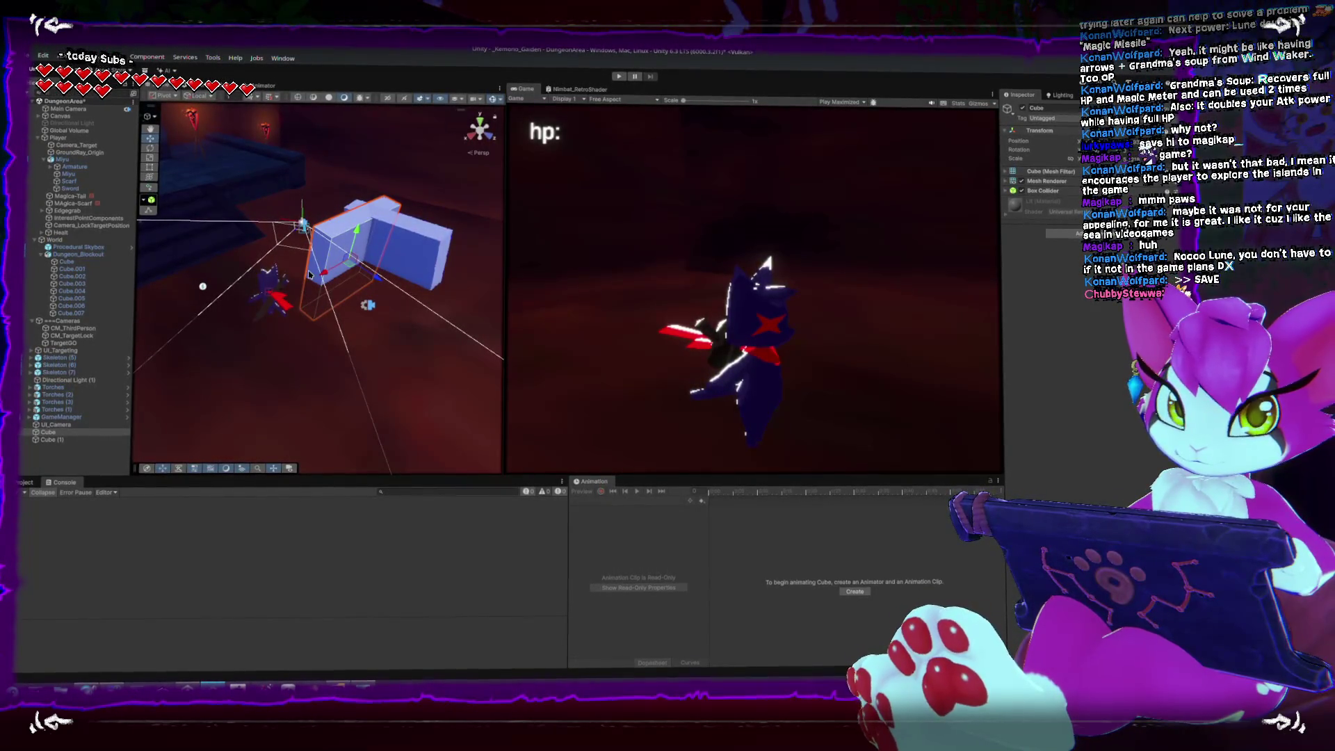
pyautogui.moveTo(311, 279)
pyautogui.mouseDown()
pyautogui.moveTo(339, 329)
pyautogui.moveTo(309, 273)
pyautogui.moveTo(320, 202)
pyautogui.mouseUp()
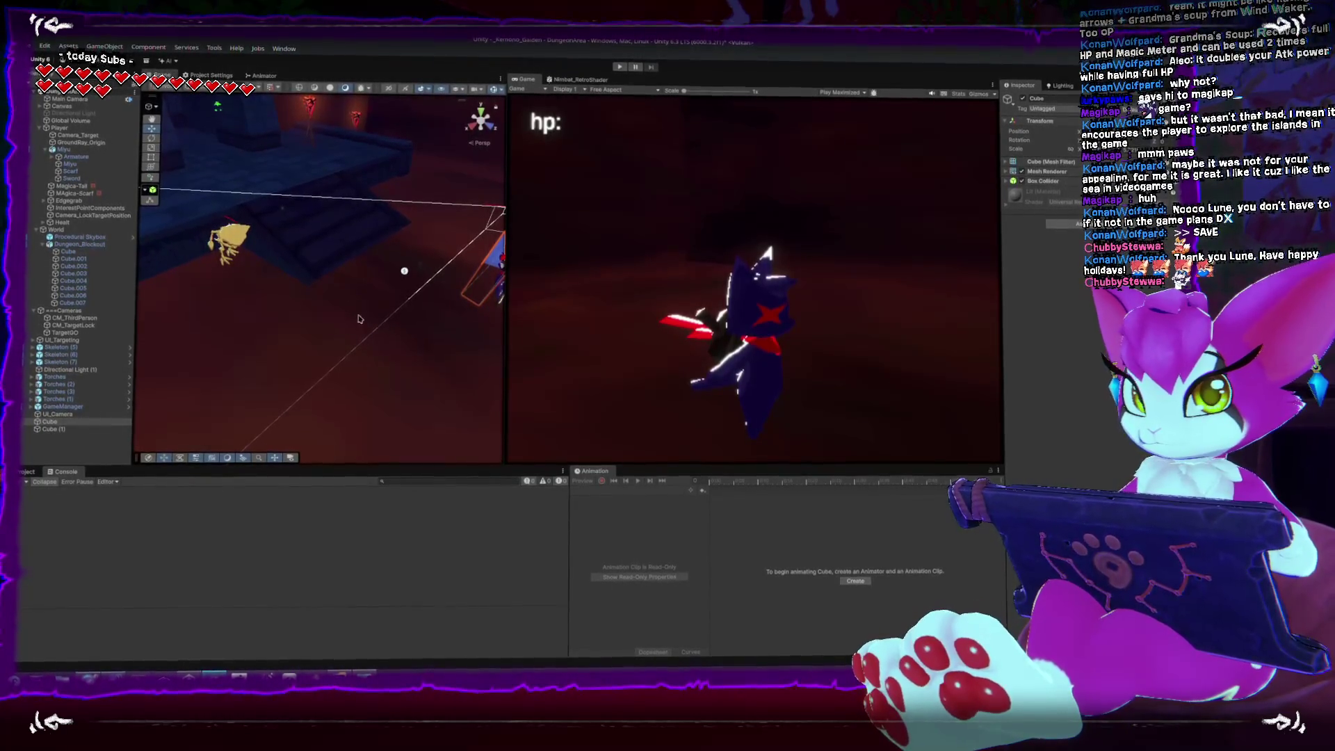
# Step: Select the Player, frame and orbit around it, then switch to ActorBase.cs in Rider
pyautogui.moveTo(370, 332); pyautogui.dragTo(351, 217)
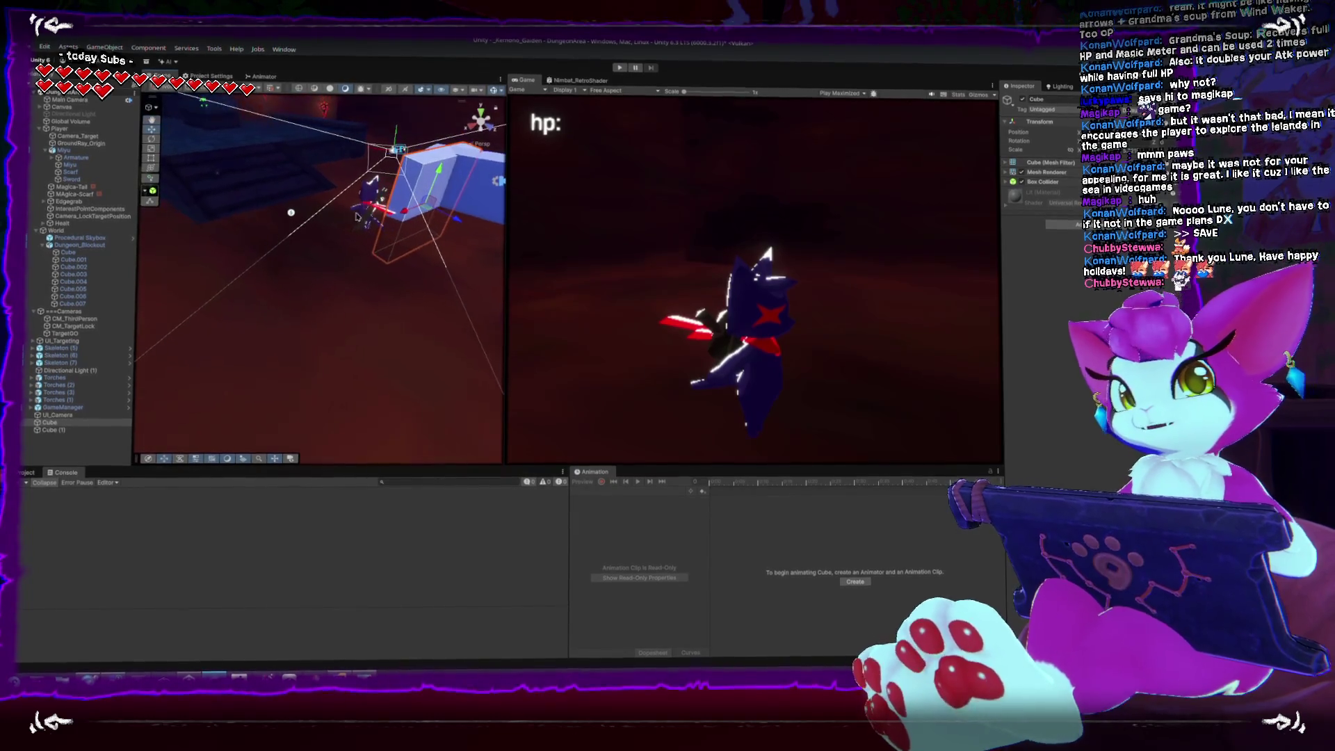
pyautogui.click(369, 207)
pyautogui.press('f')
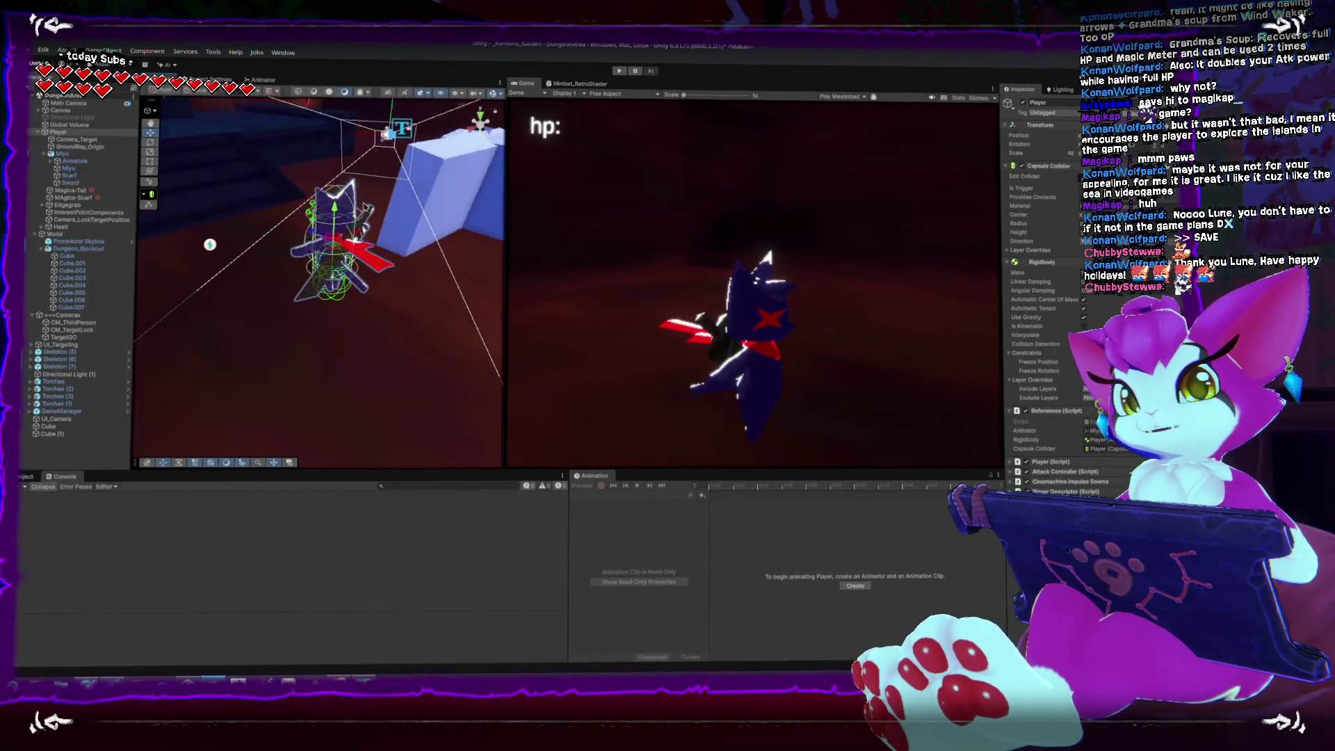
pyautogui.moveTo(322, 240)
pyautogui.mouseDown()
pyautogui.moveTo(280, 217)
pyautogui.moveTo(280, 240)
pyautogui.moveTo(293, 216)
pyautogui.moveTo(301, 234)
pyautogui.mouseUp()
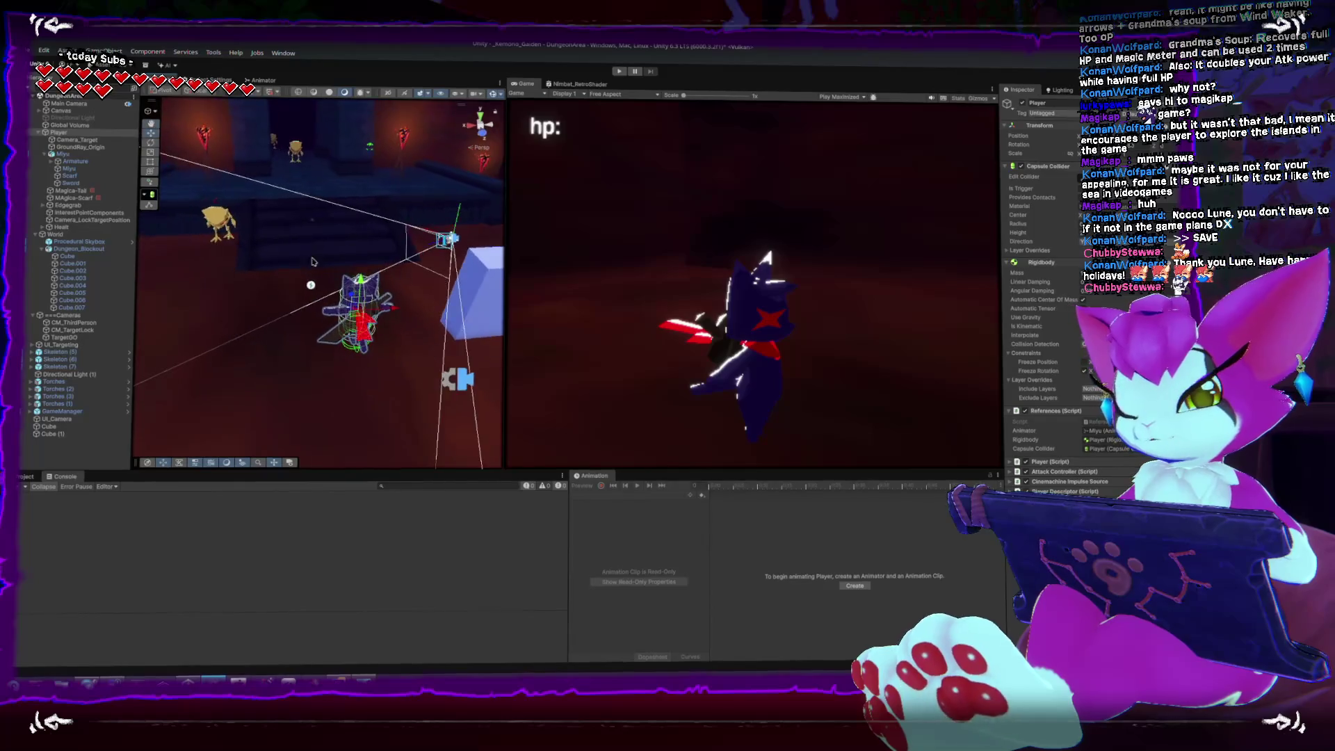
pyautogui.hotkey('alt', 'Tab')
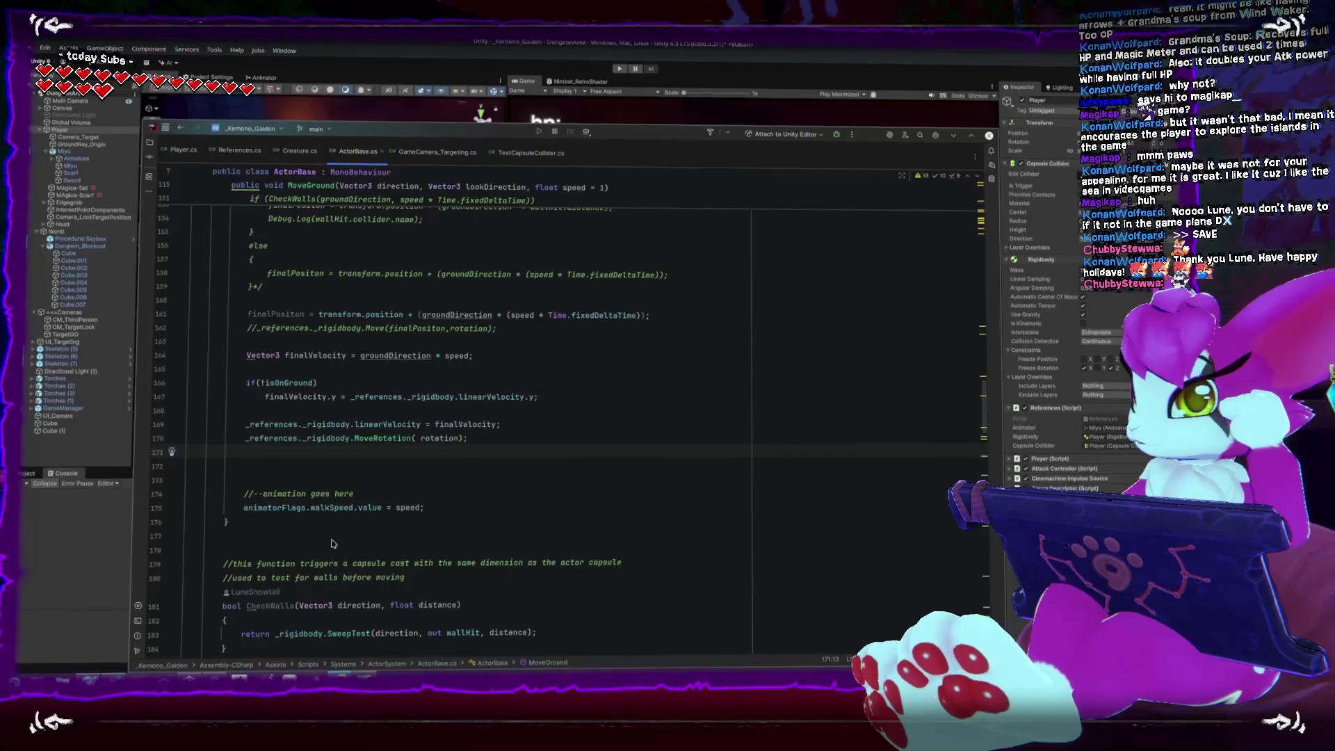
pyautogui.scroll(4, 325, 554)
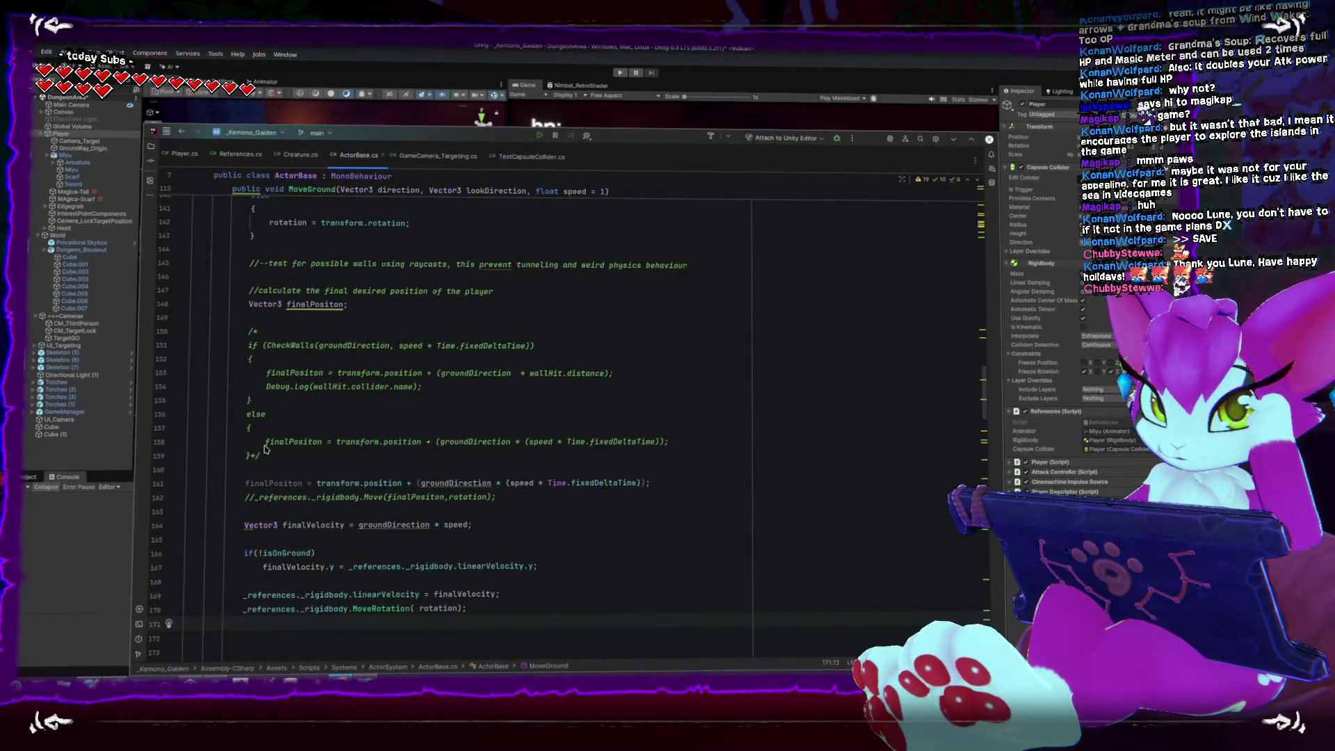
pyautogui.scroll(-5, 266, 452)
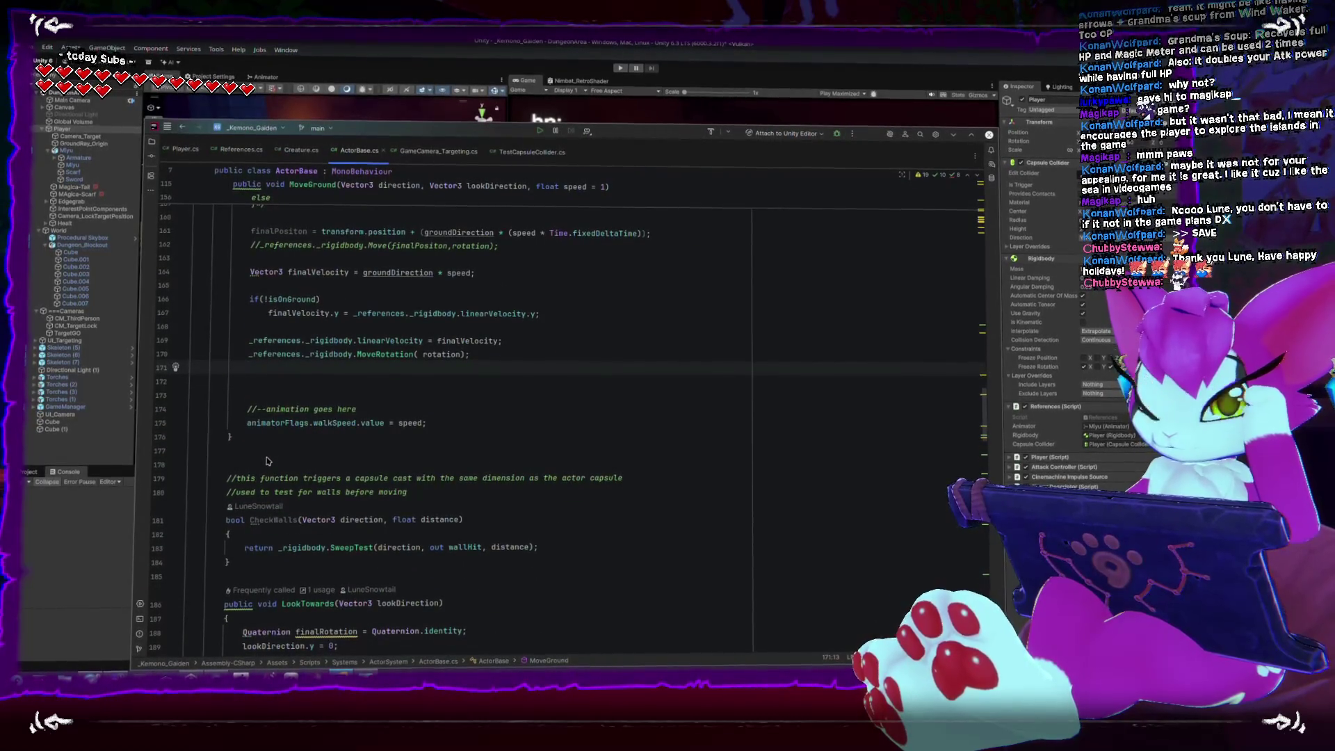
pyautogui.scroll(1, 278, 501)
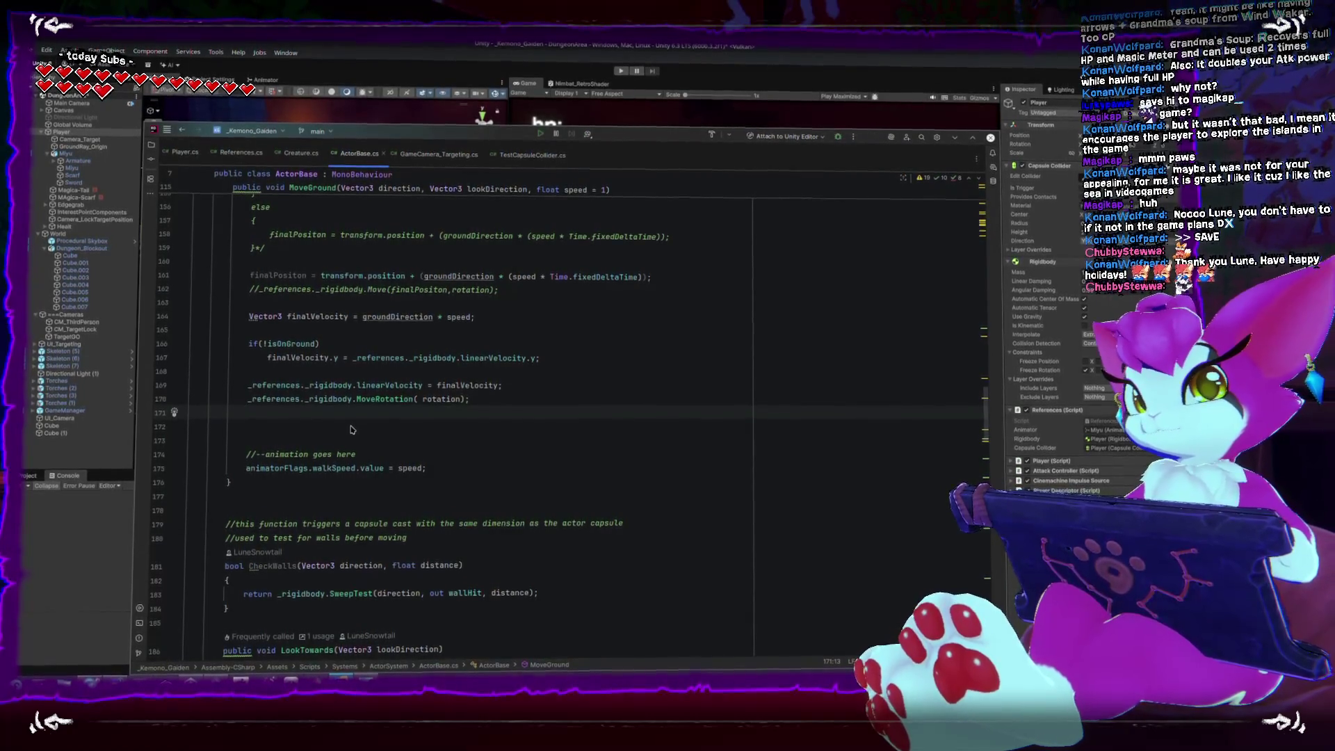
pyautogui.doubleClick(367, 407)
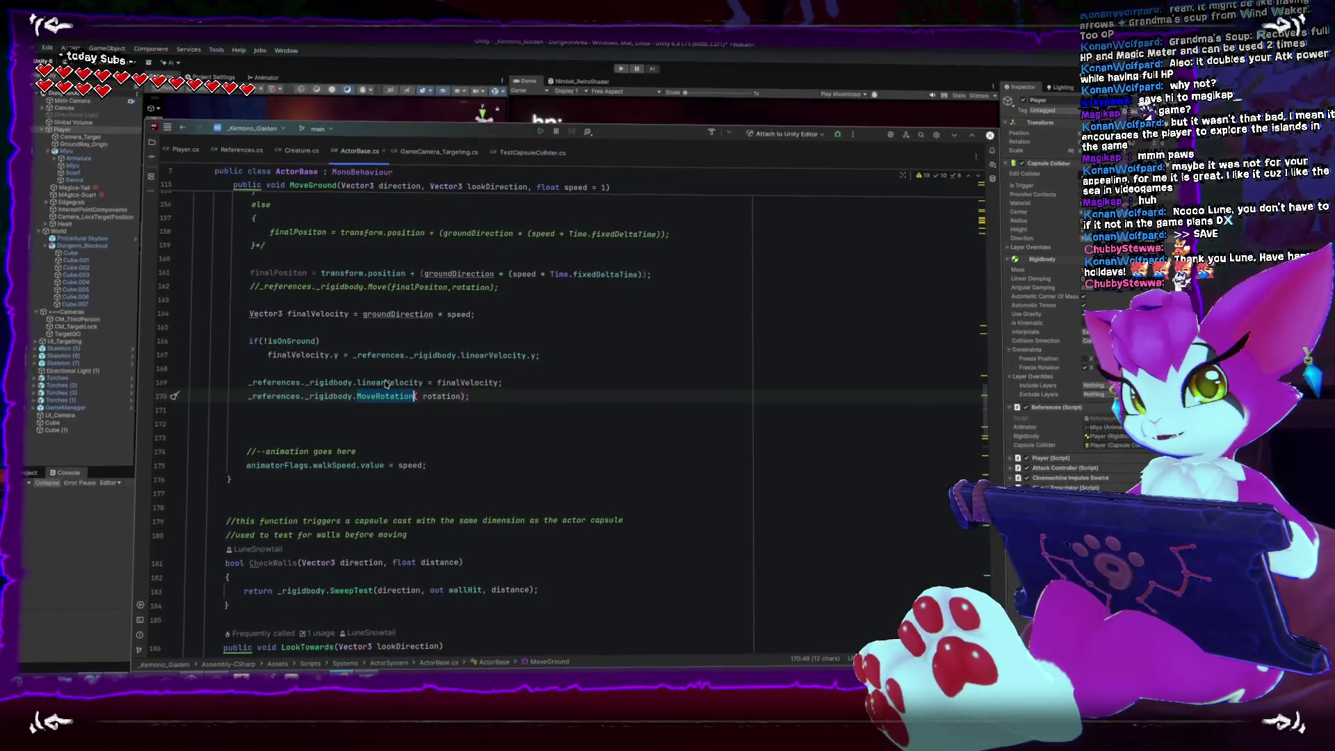
pyautogui.doubleClick(388, 383)
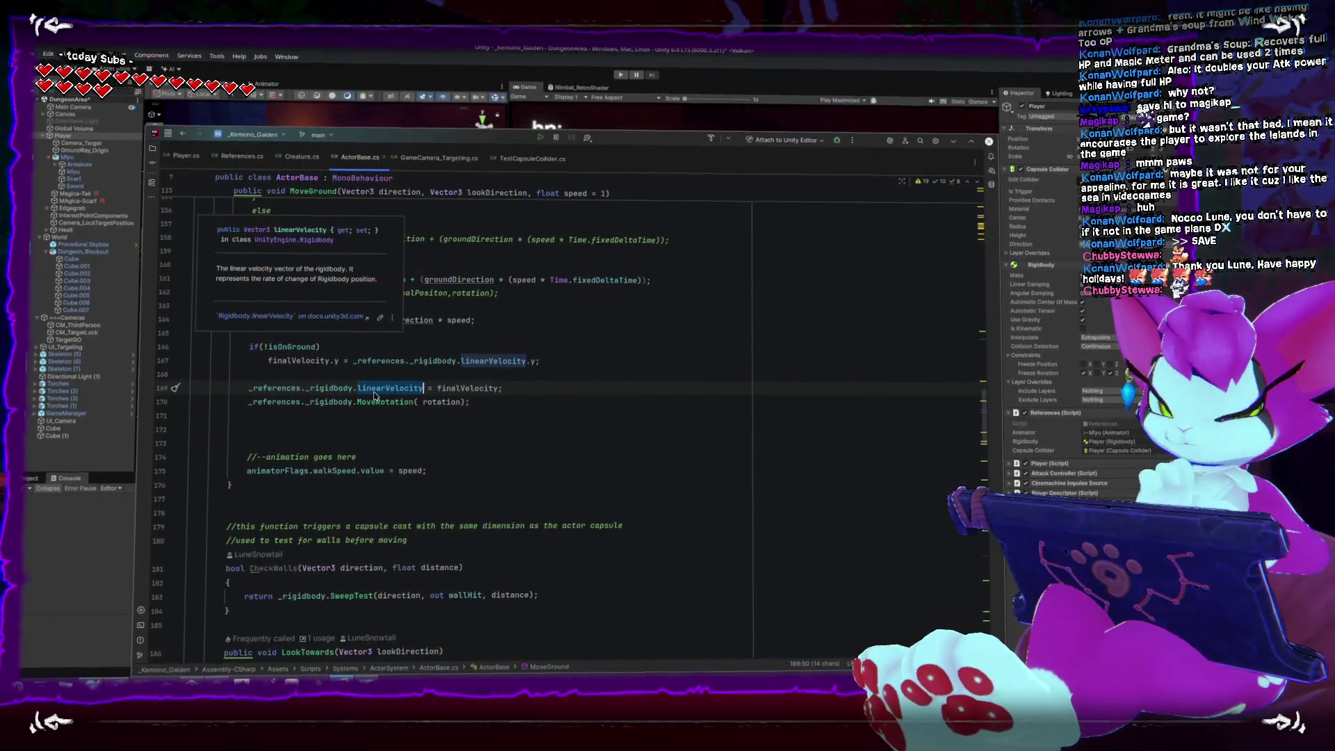
pyautogui.click(339, 398)
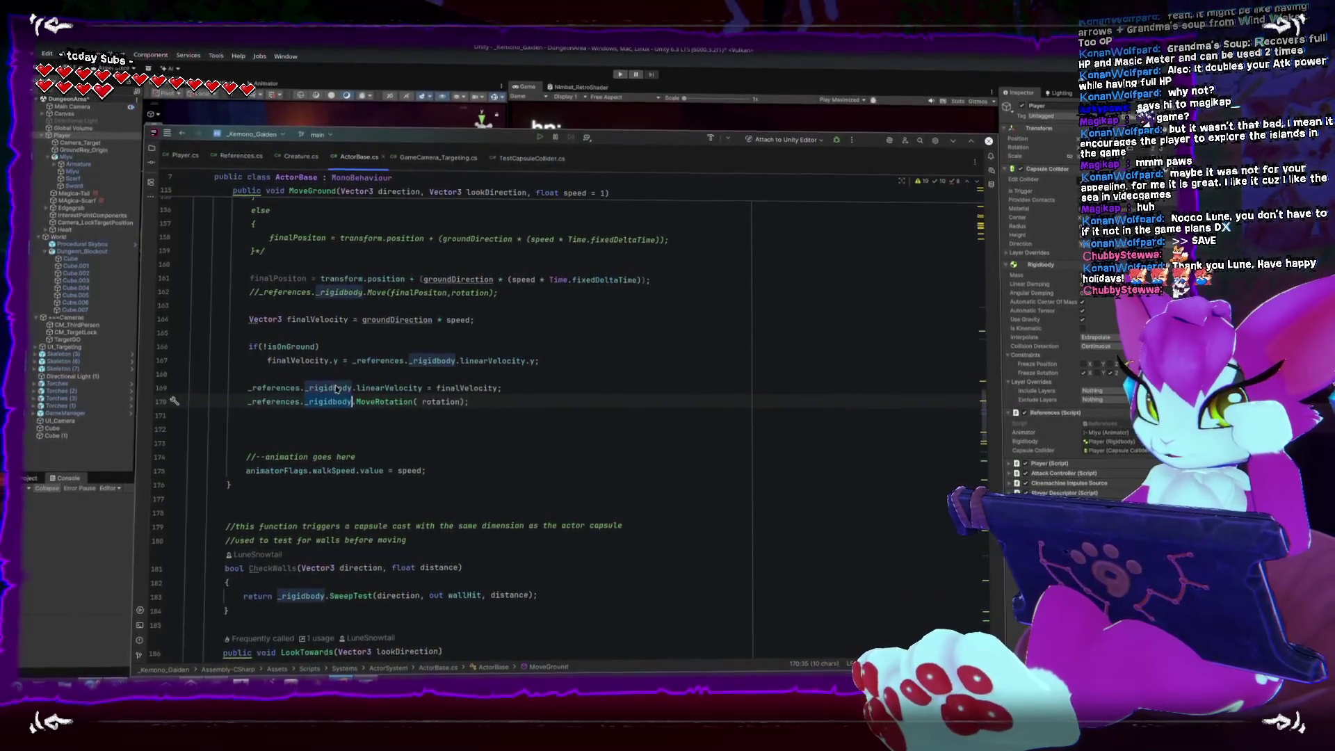
pyautogui.hotkey('alt', 'Tab')
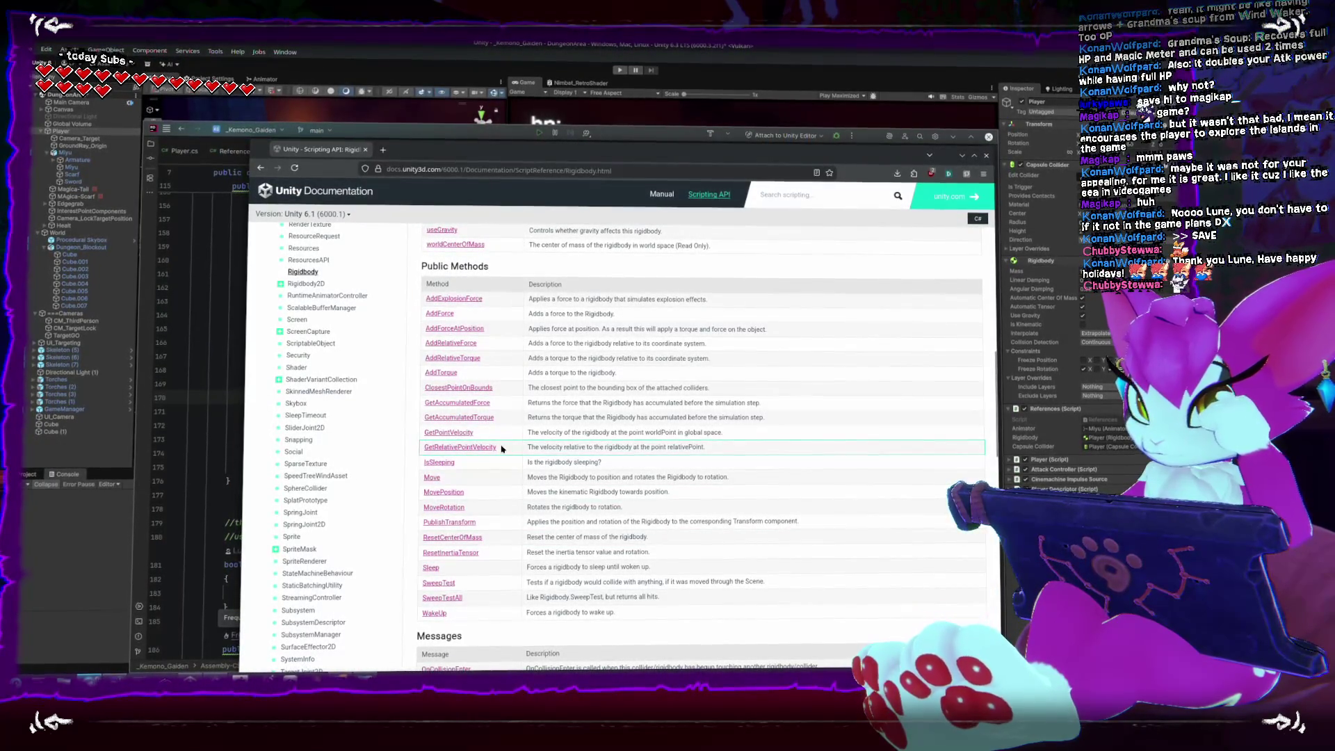
# Step: Read the Rigidbody PublishTransform documentation, then return to the Unity editor
pyautogui.click(475, 527)
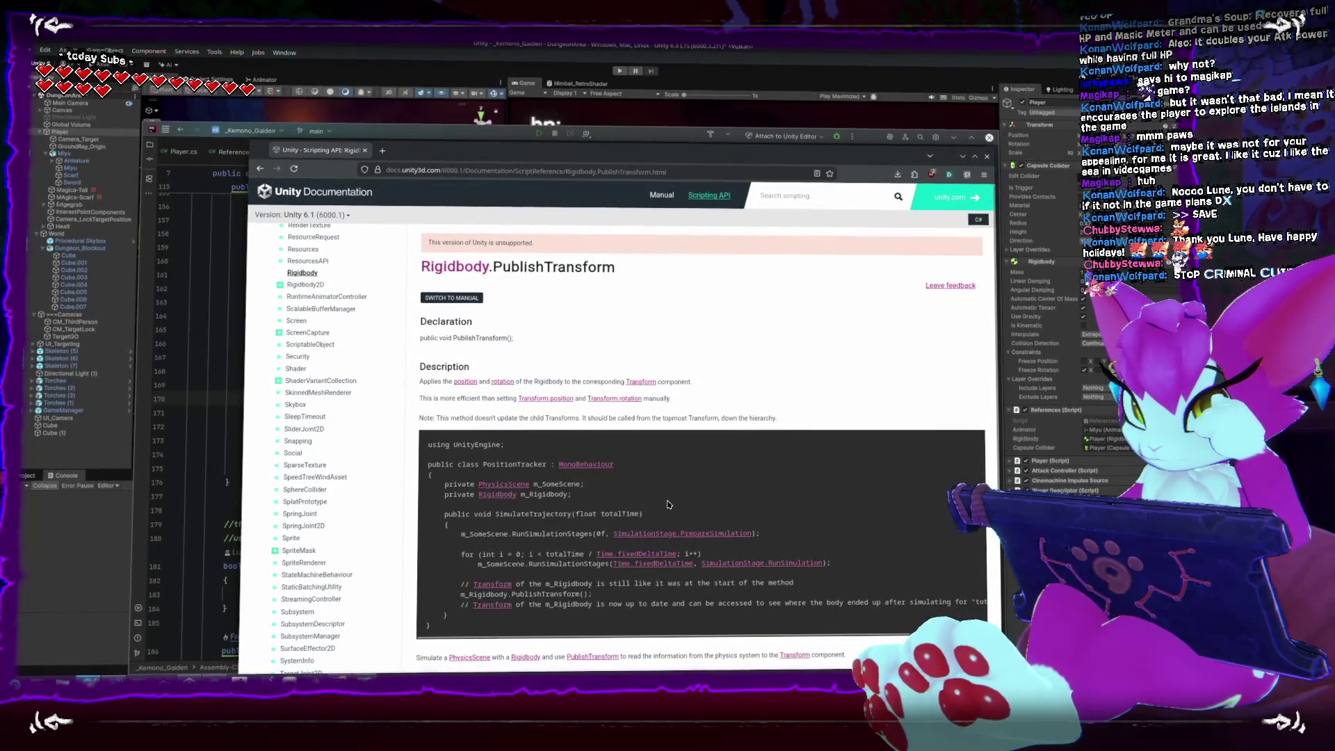
pyautogui.scroll(-3, 667, 504)
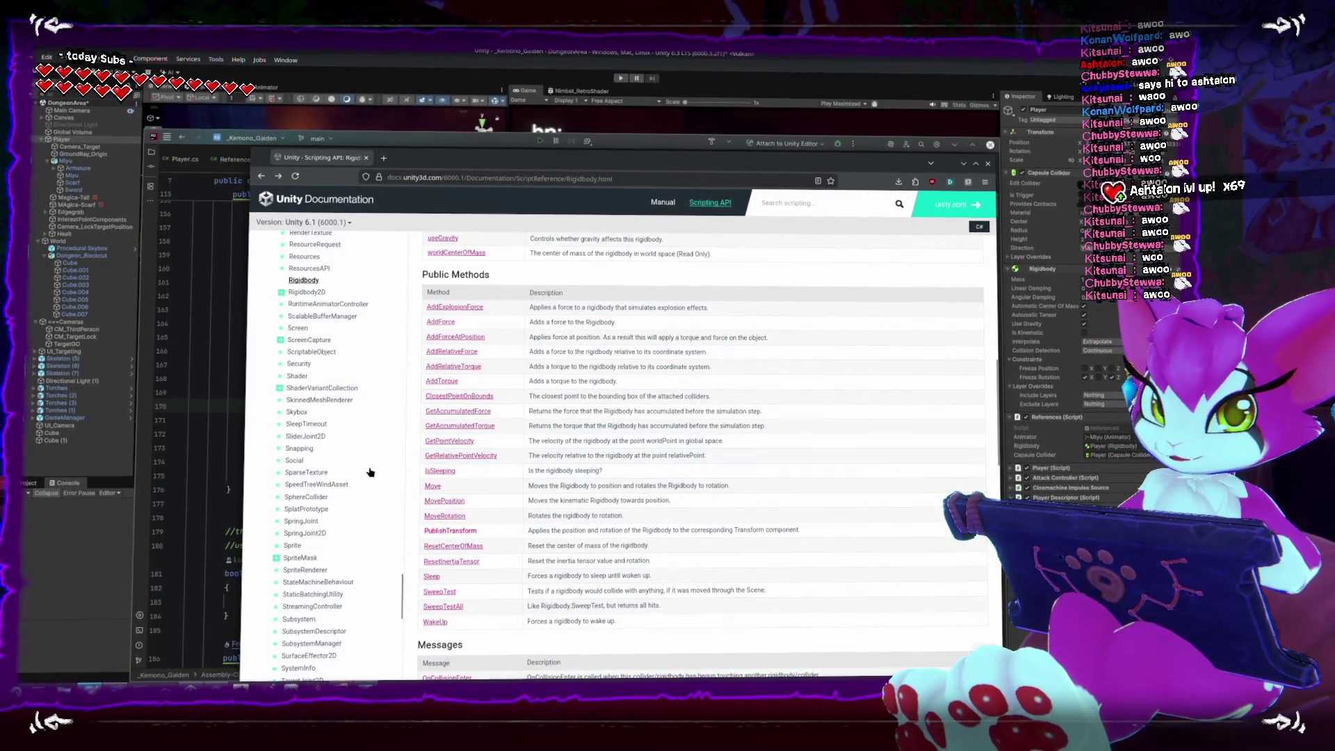
pyautogui.click(544, 69)
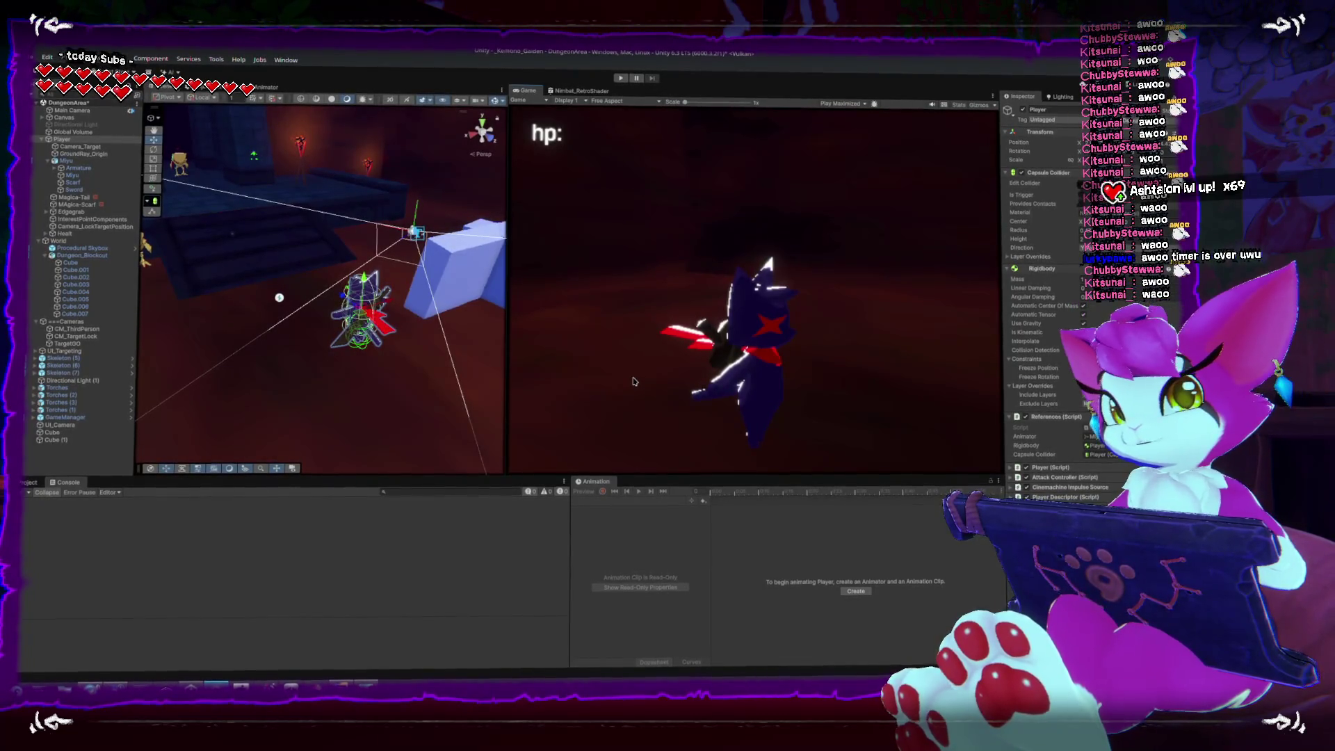
# Step: Maximize the Game view so the running dungeon game fills the editor
pyautogui.hotkey('shift', 'space')
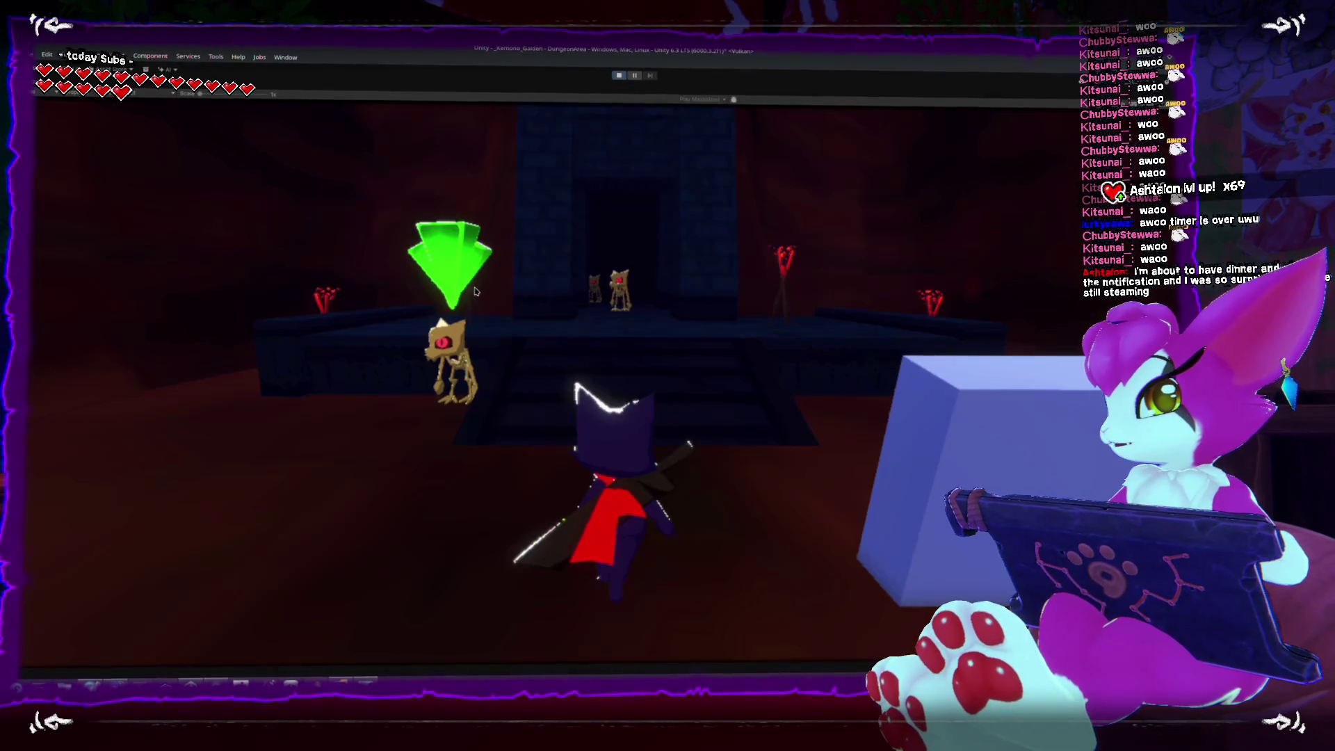
# Step: Lock on to the nearby skeleton, hit it with three sword swings, then back away
pyautogui.press('w')
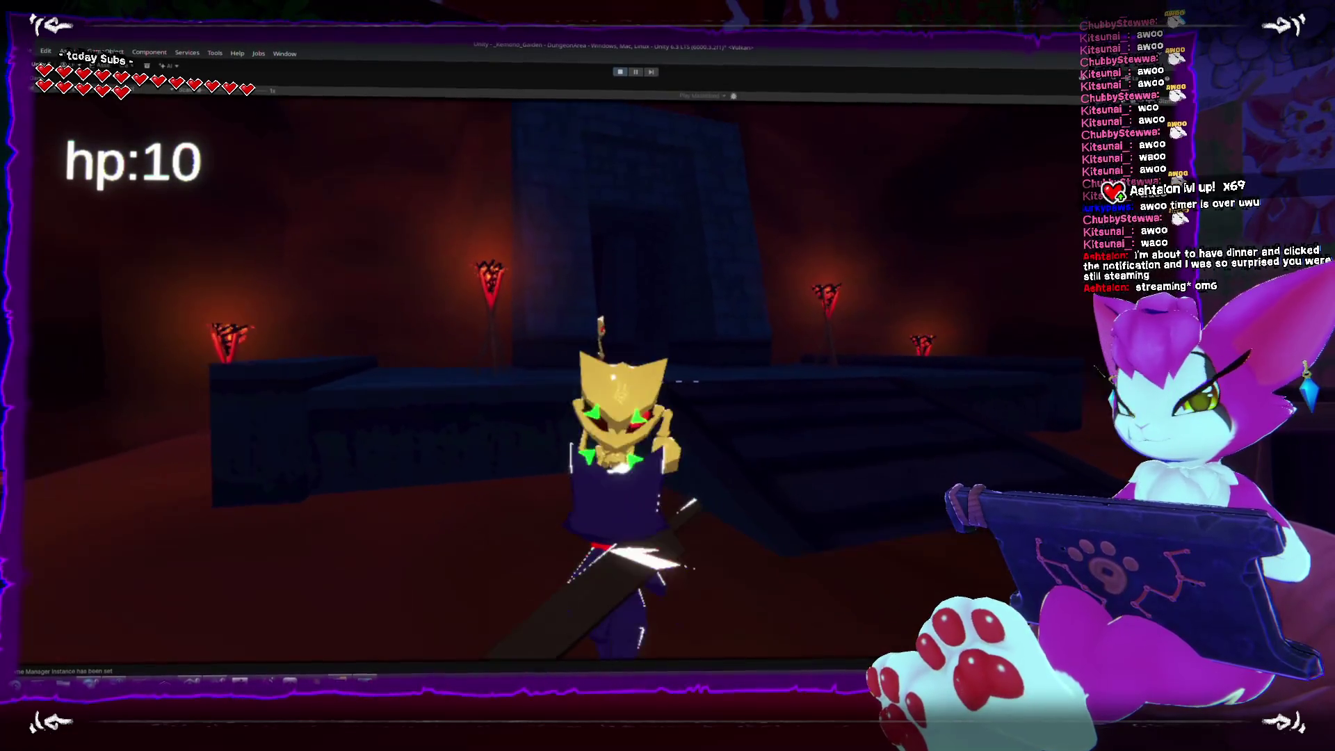
pyautogui.click(614, 379)
pyautogui.click(614, 379)
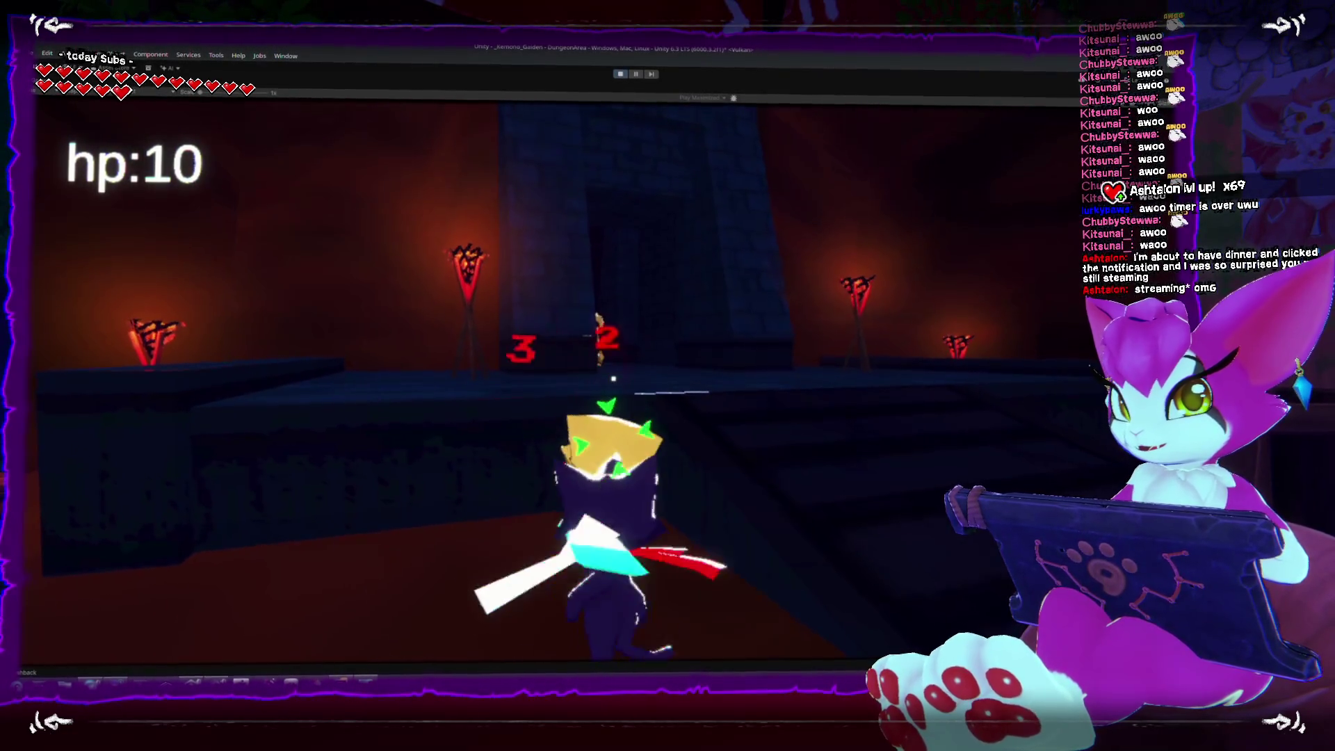
pyautogui.click(613, 379)
pyautogui.press('s')
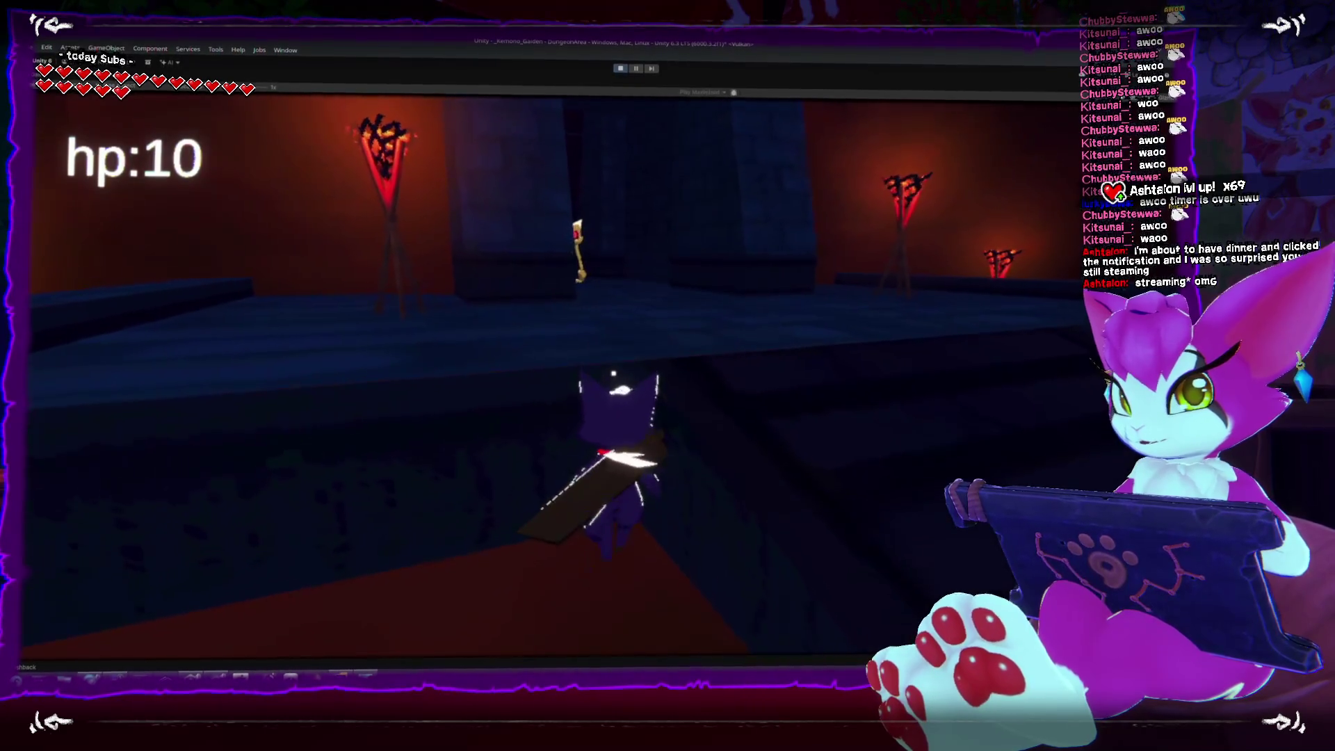
pyautogui.press('s')
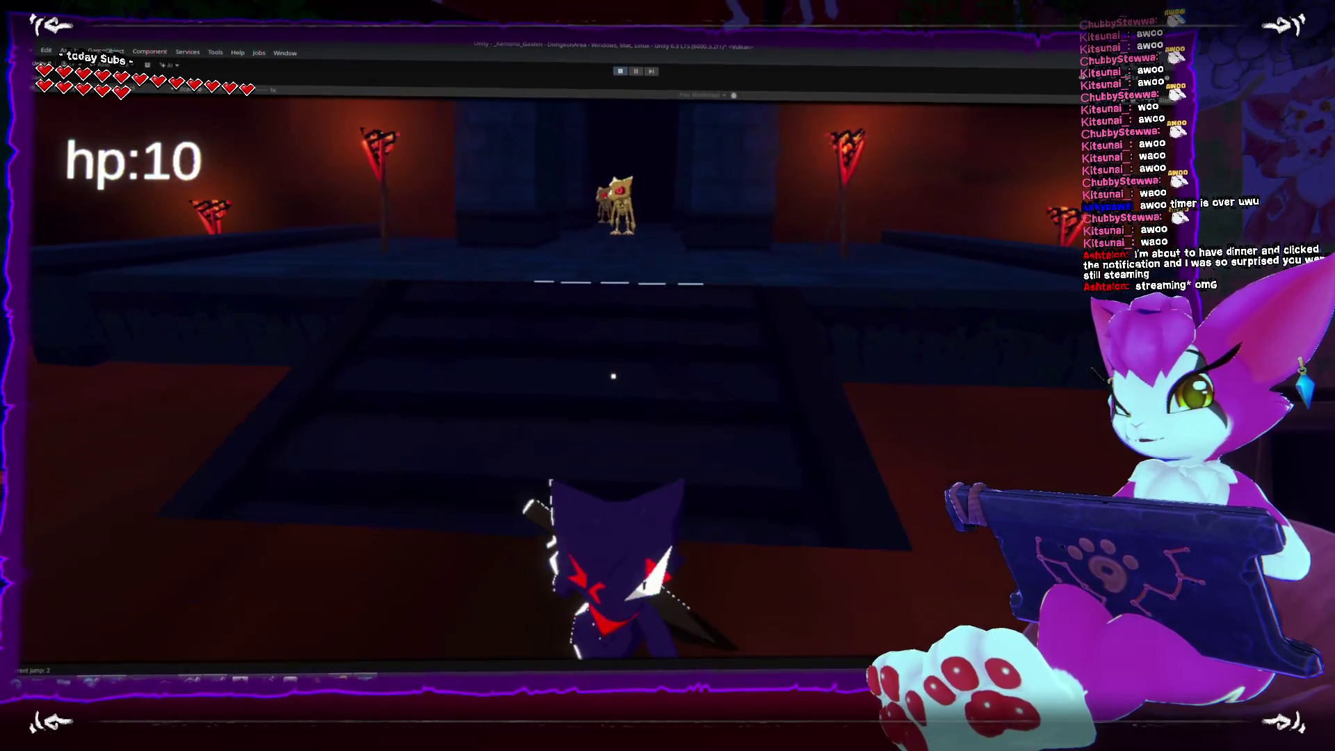
# Step: Run along the blue wall blocks and through the stone gateway toward the skeletons
pyautogui.press('w')
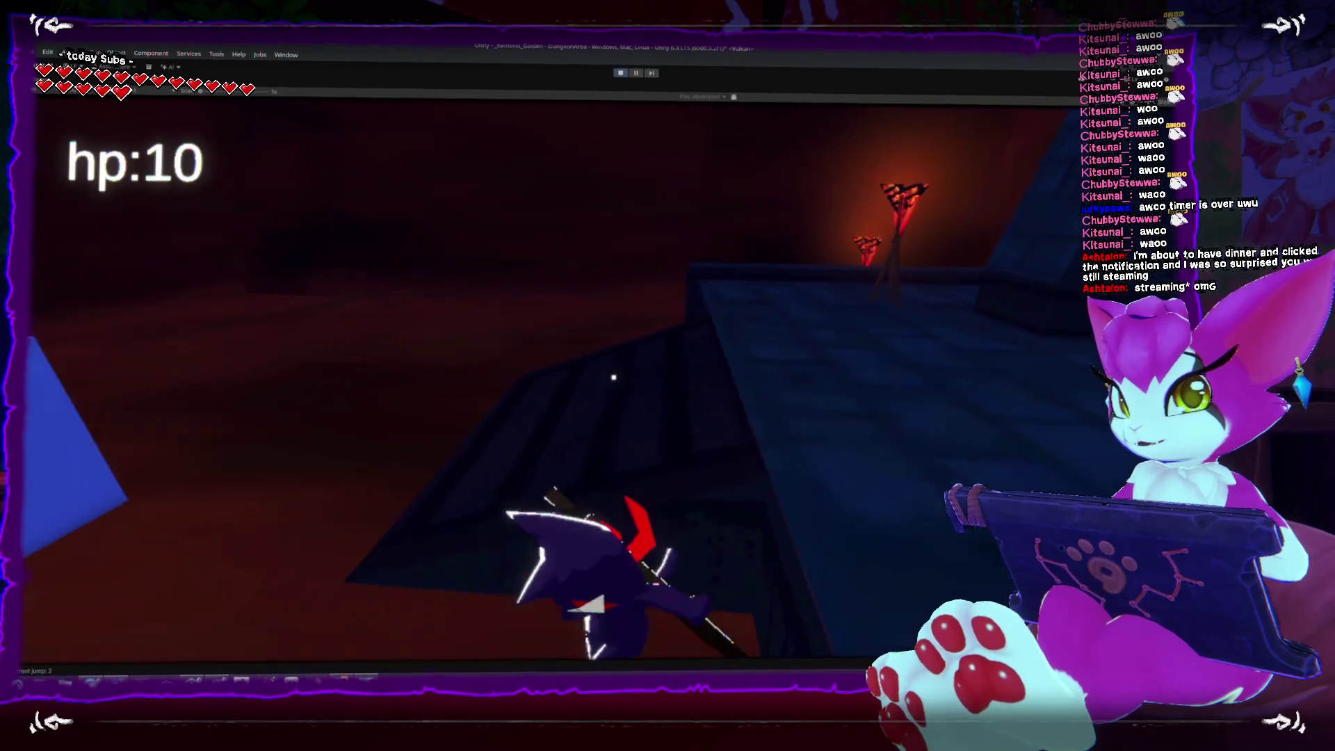
pyautogui.press('w')
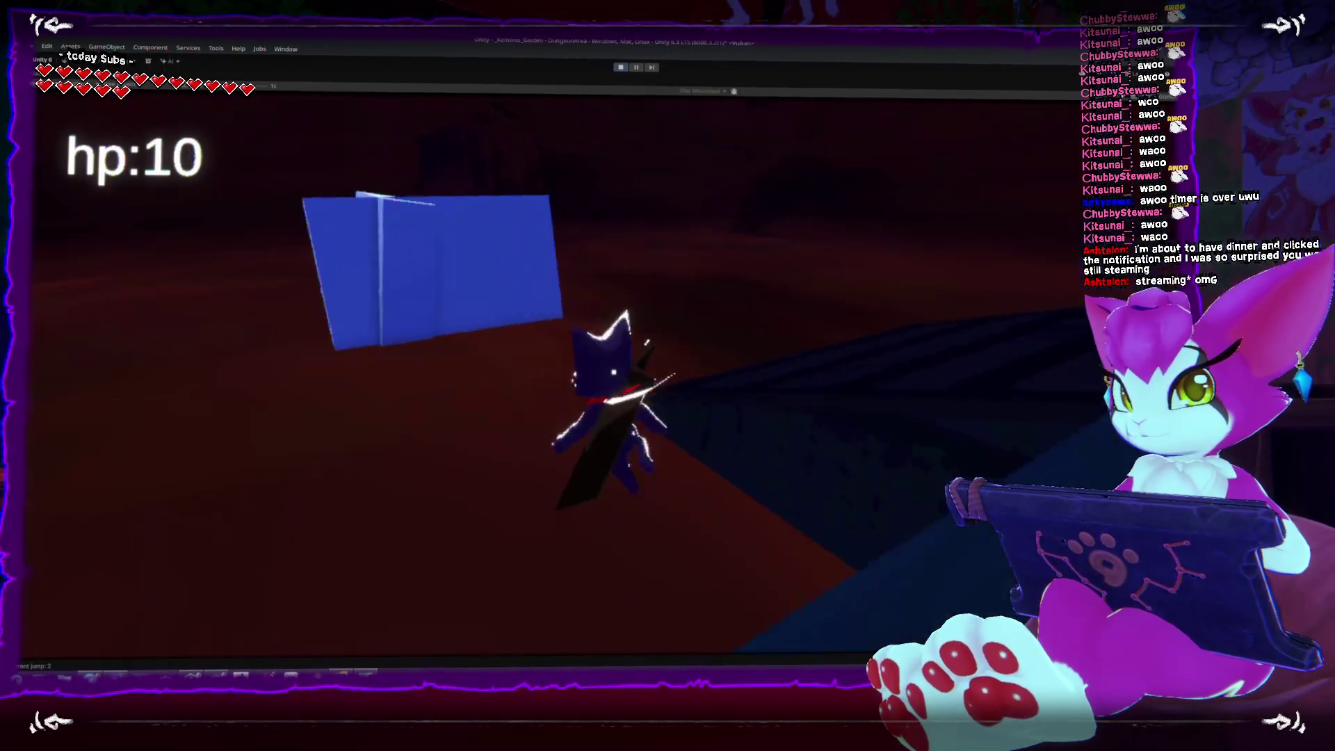
pyautogui.press('w')
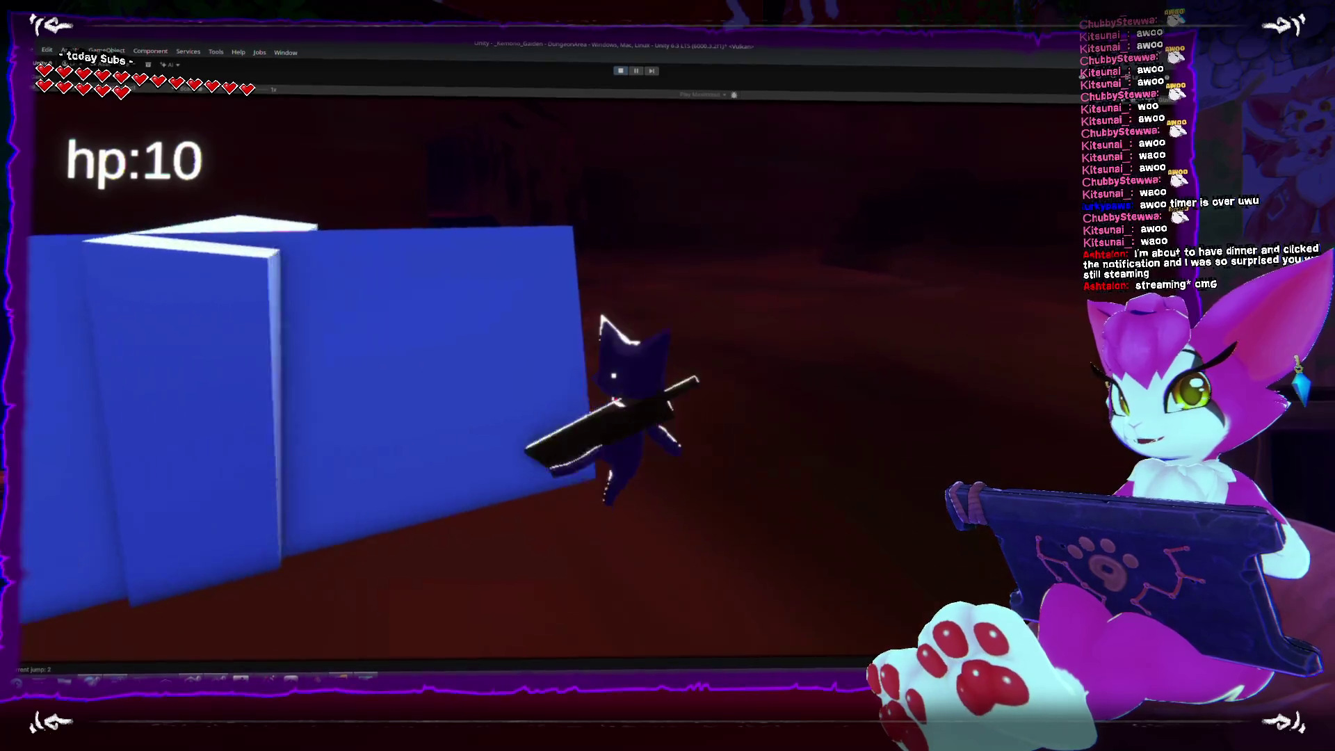
pyautogui.press('w')
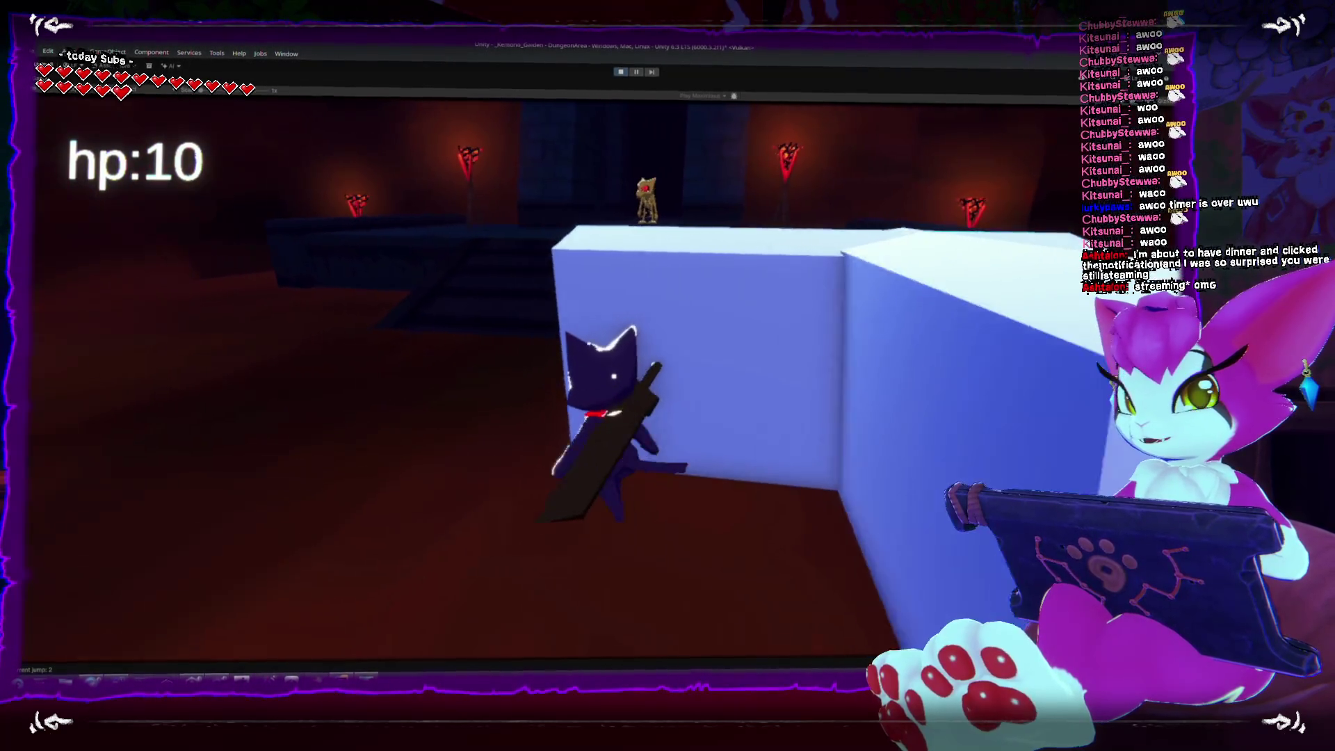
pyautogui.press('w')
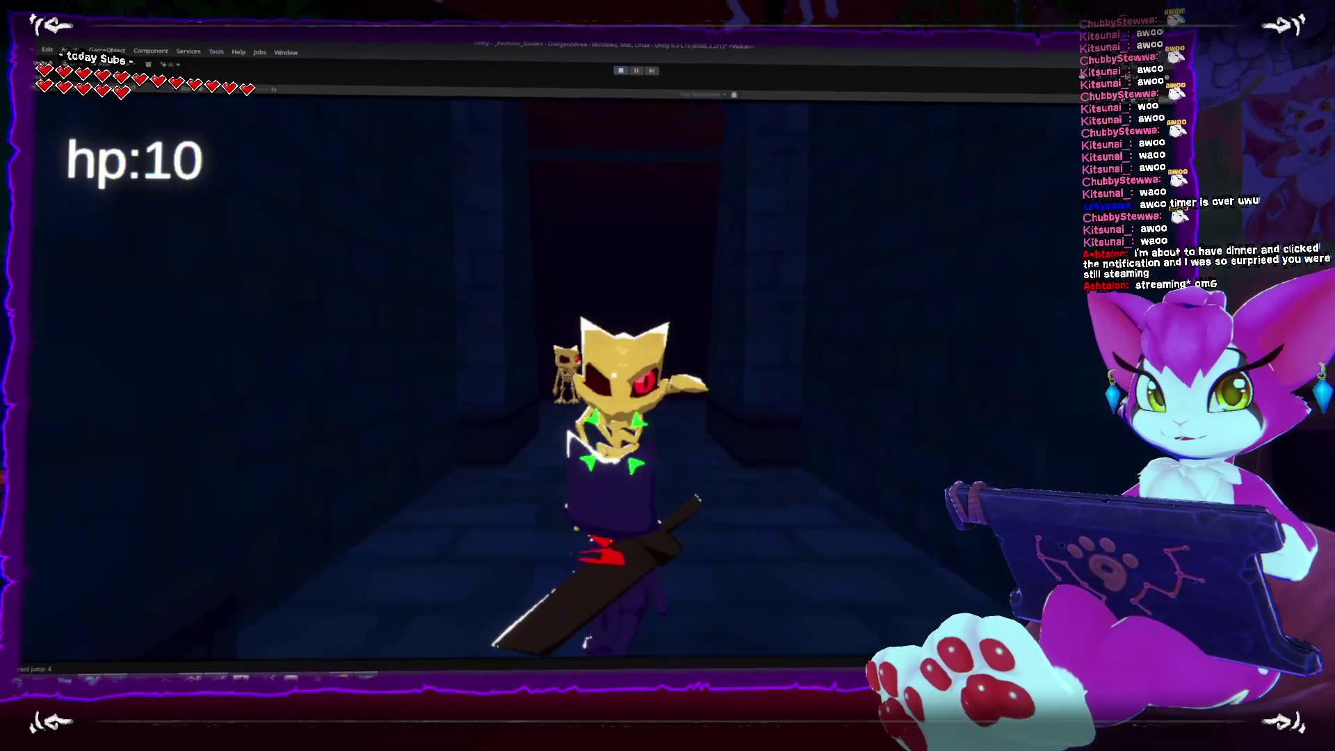
pyautogui.press('w')
# Step: Fight the gold enemy and skeletons up the corridor, then bring up the Kemono Gaiden itch.io page
pyautogui.press('s')
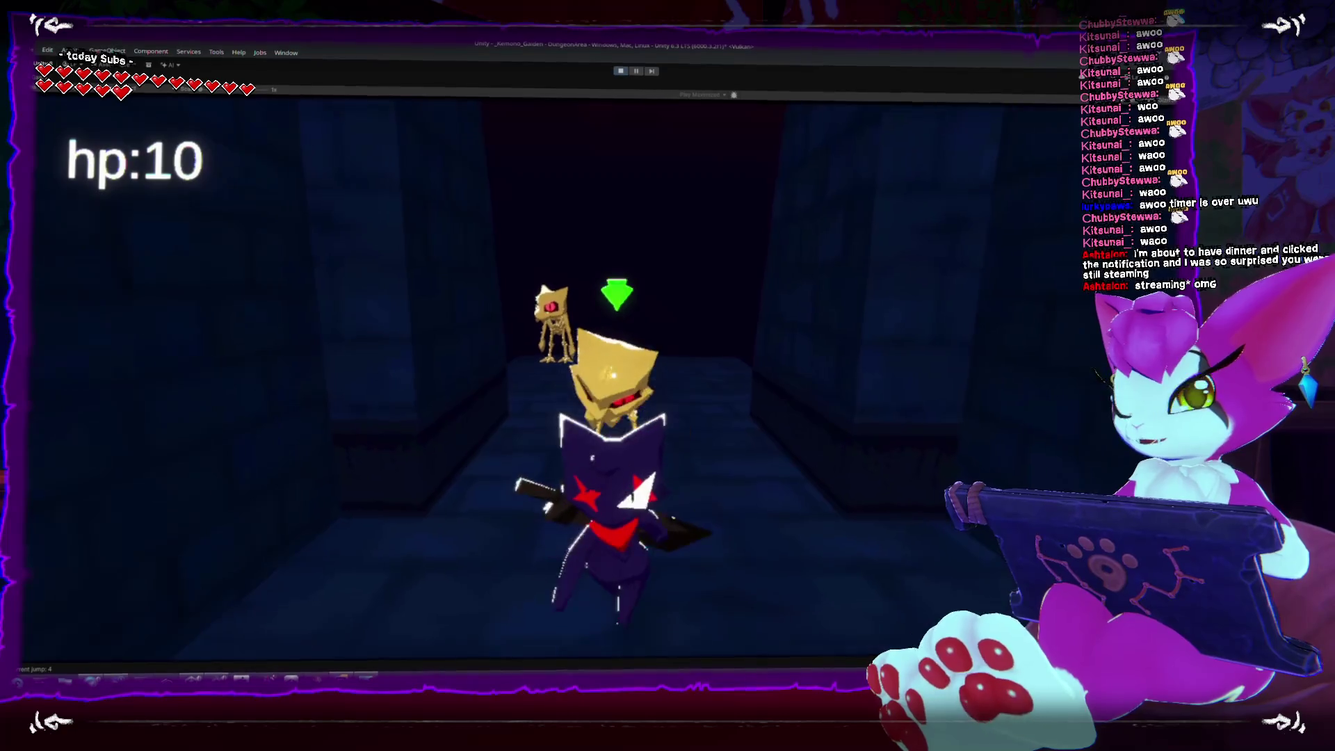
pyautogui.press('w')
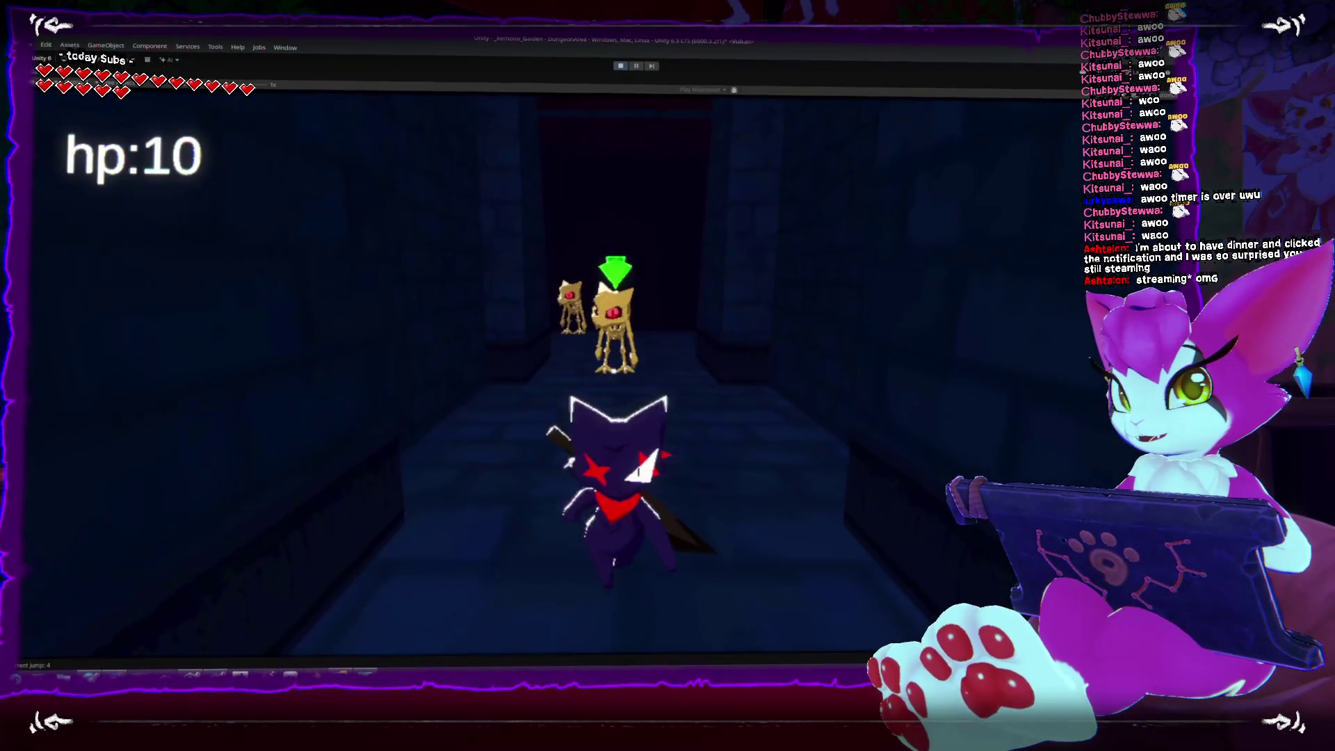
pyautogui.press('w')
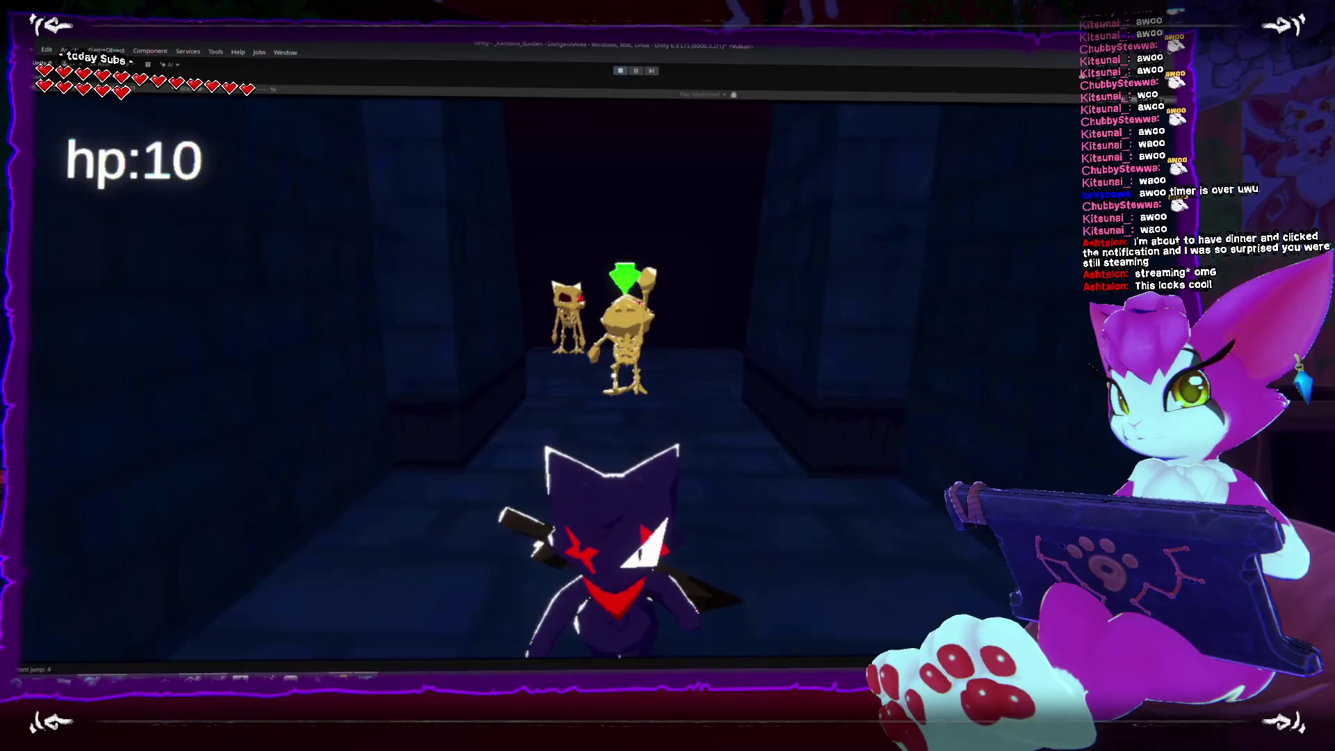
pyautogui.press('w')
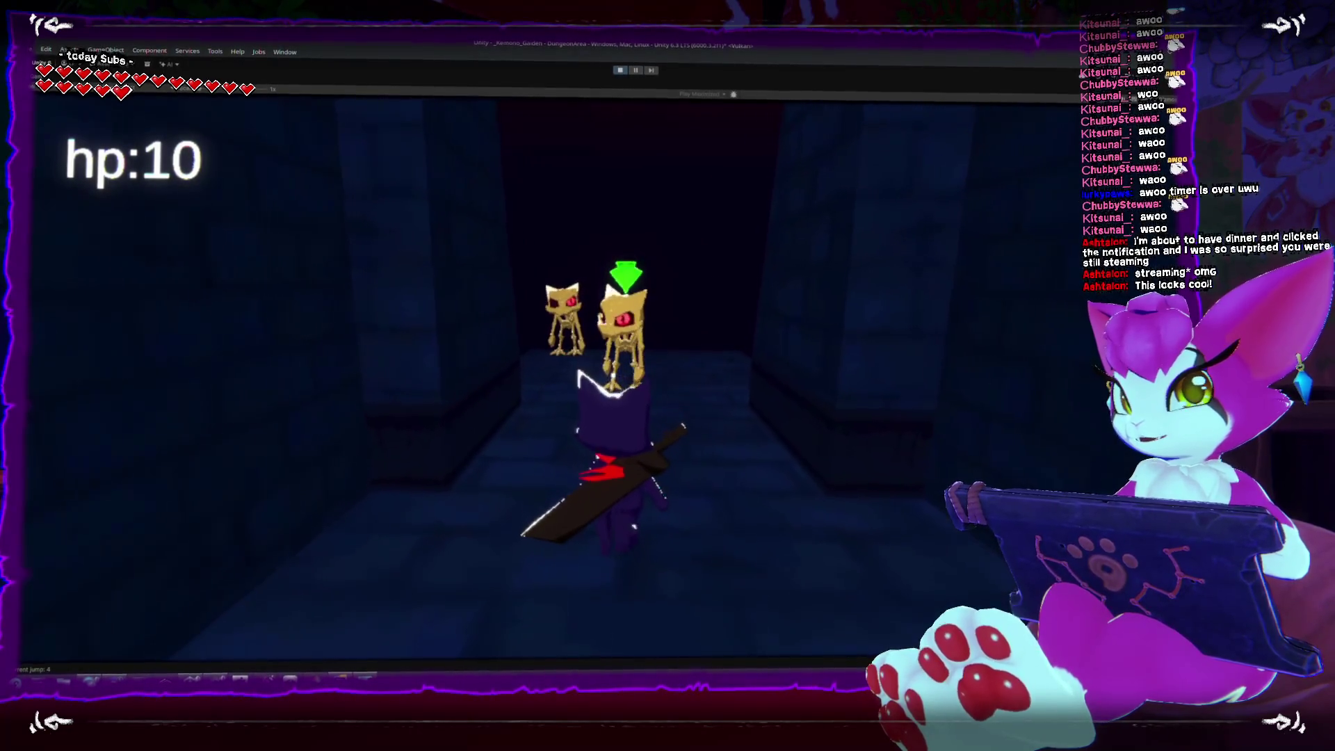
pyautogui.press('s')
pyautogui.press('w')
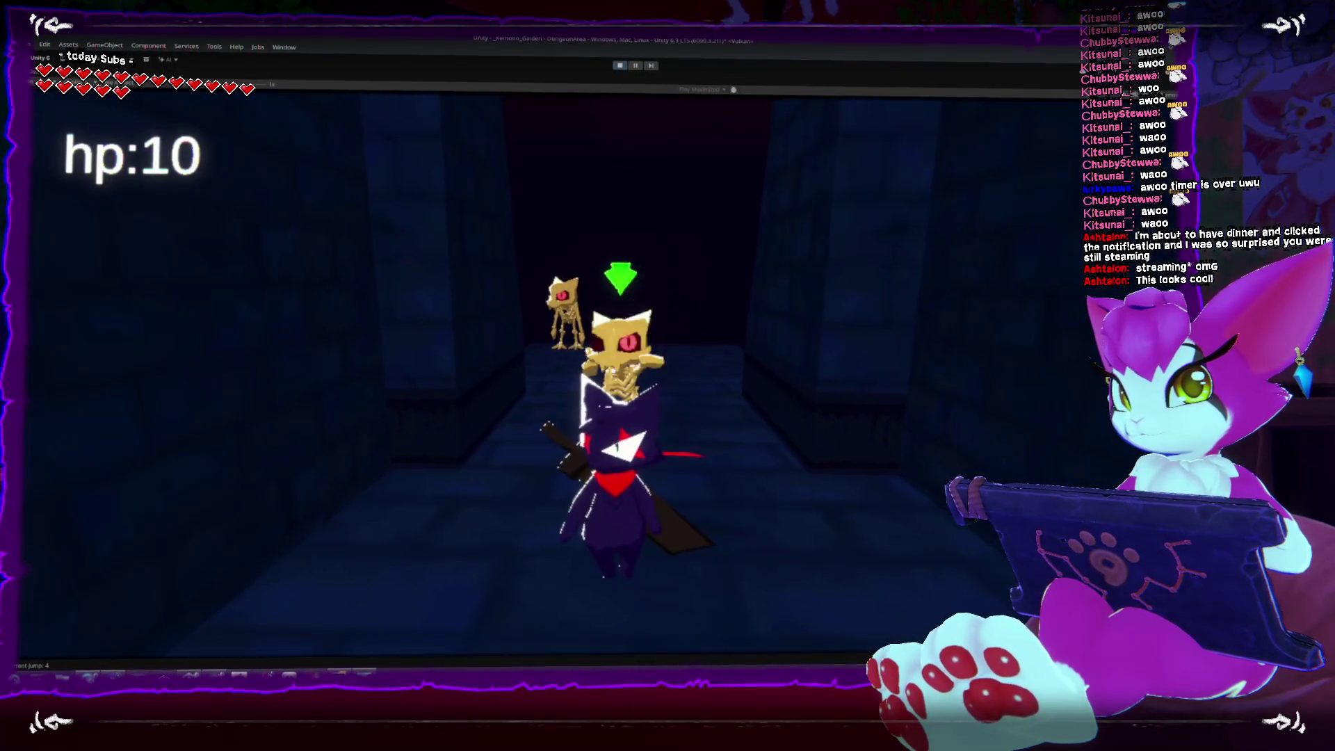
pyautogui.press('s')
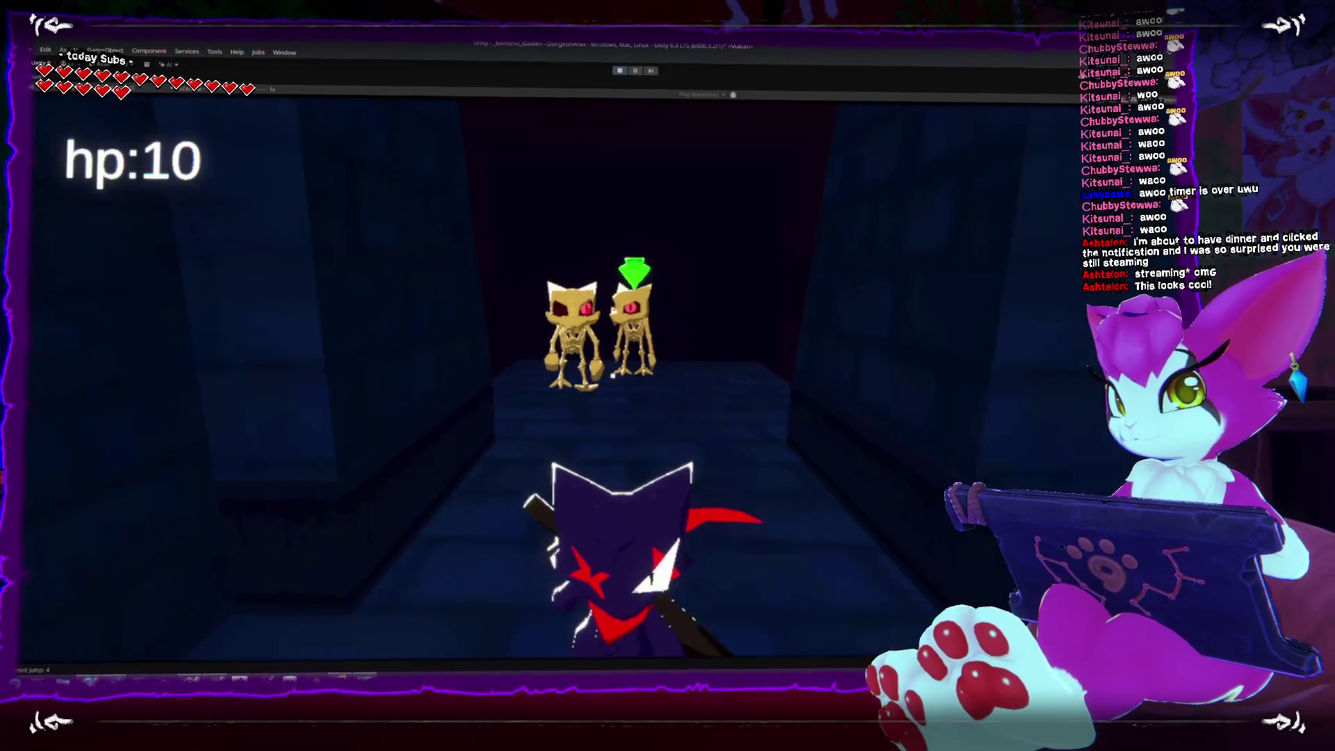
pyautogui.press('w')
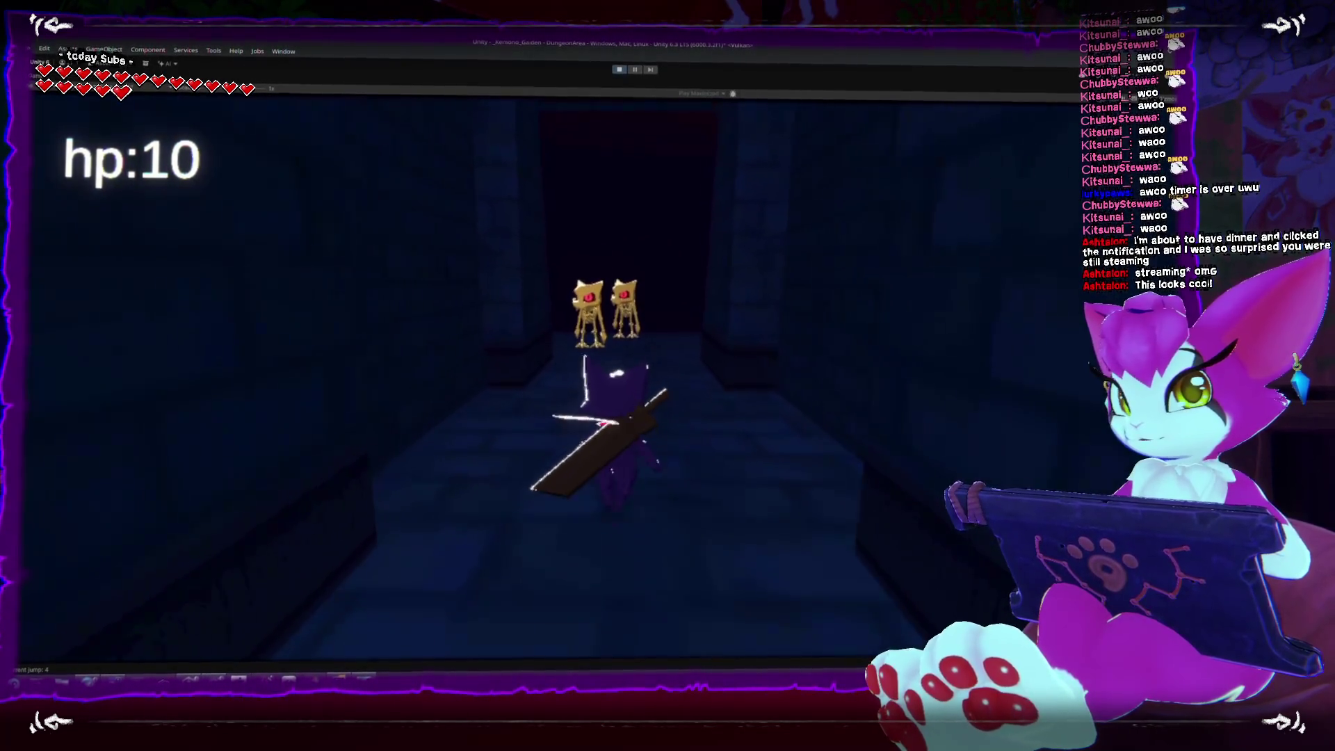
pyautogui.press('w')
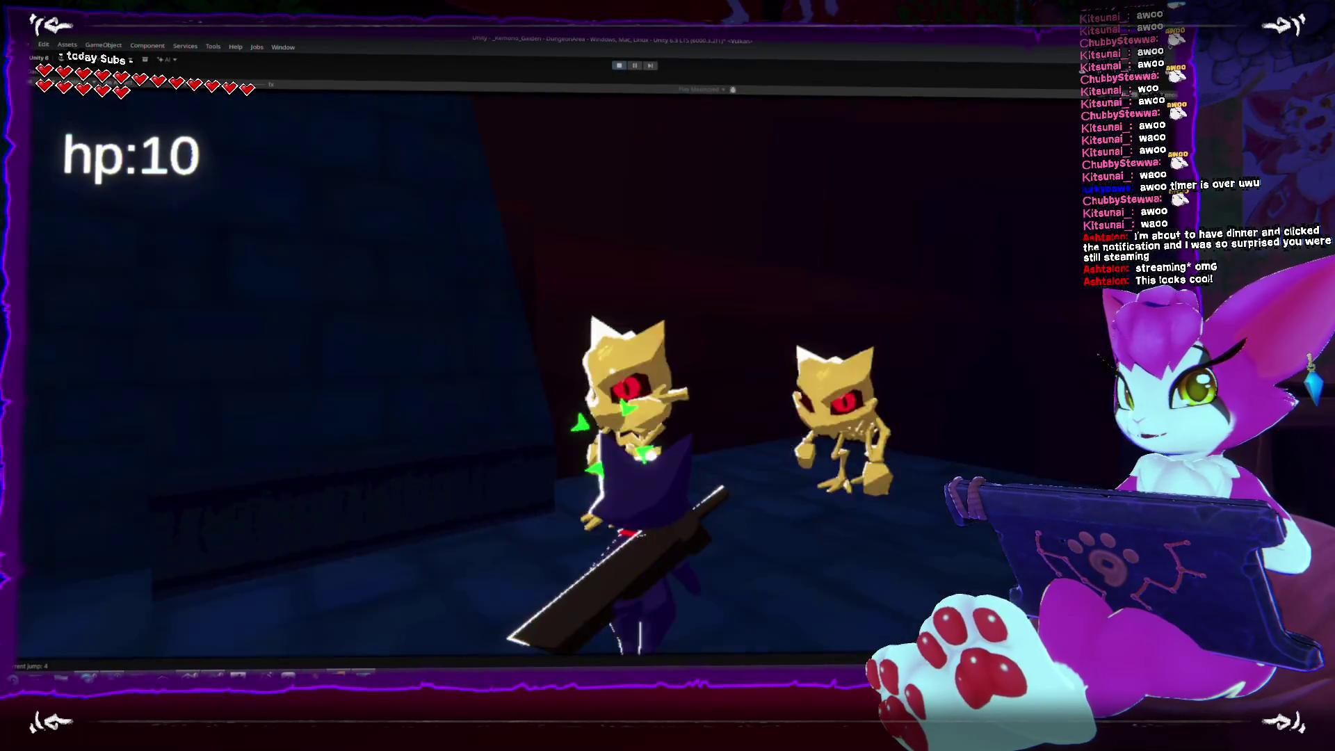
pyautogui.press('s')
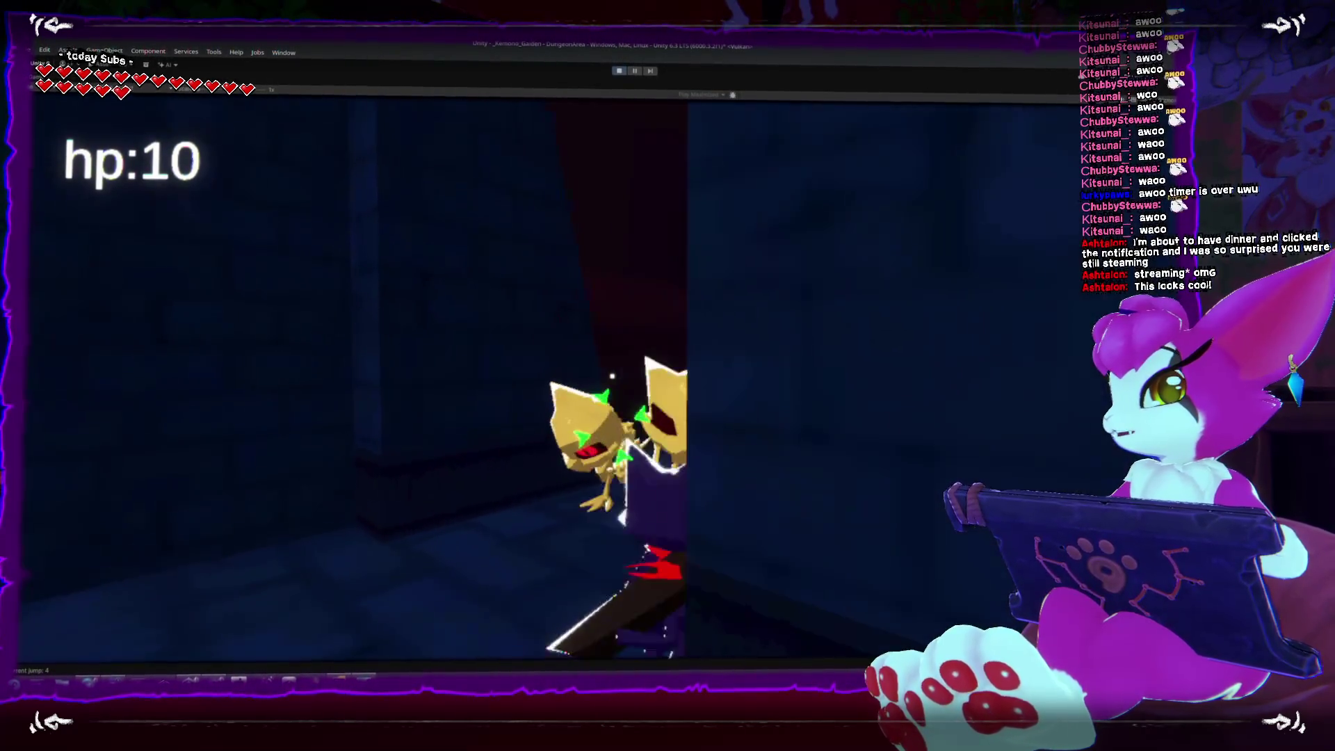
pyautogui.press('s')
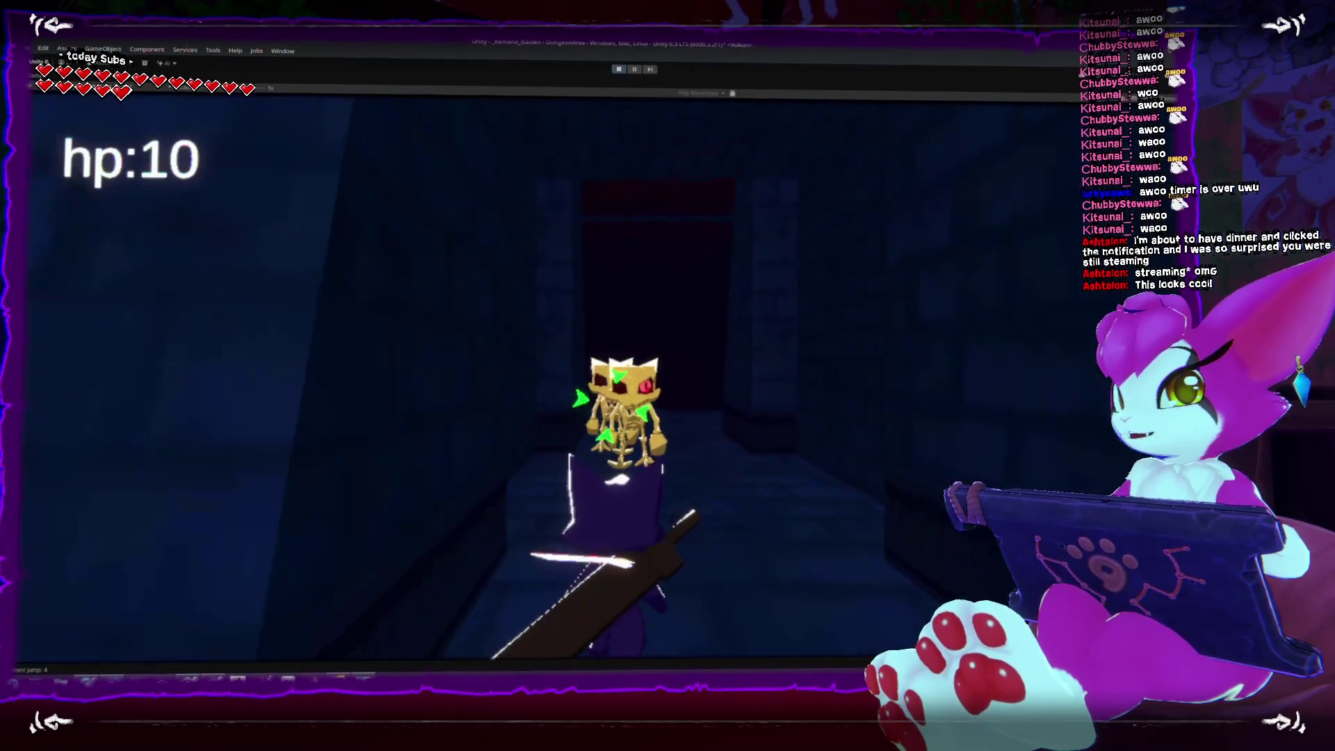
pyautogui.press('w')
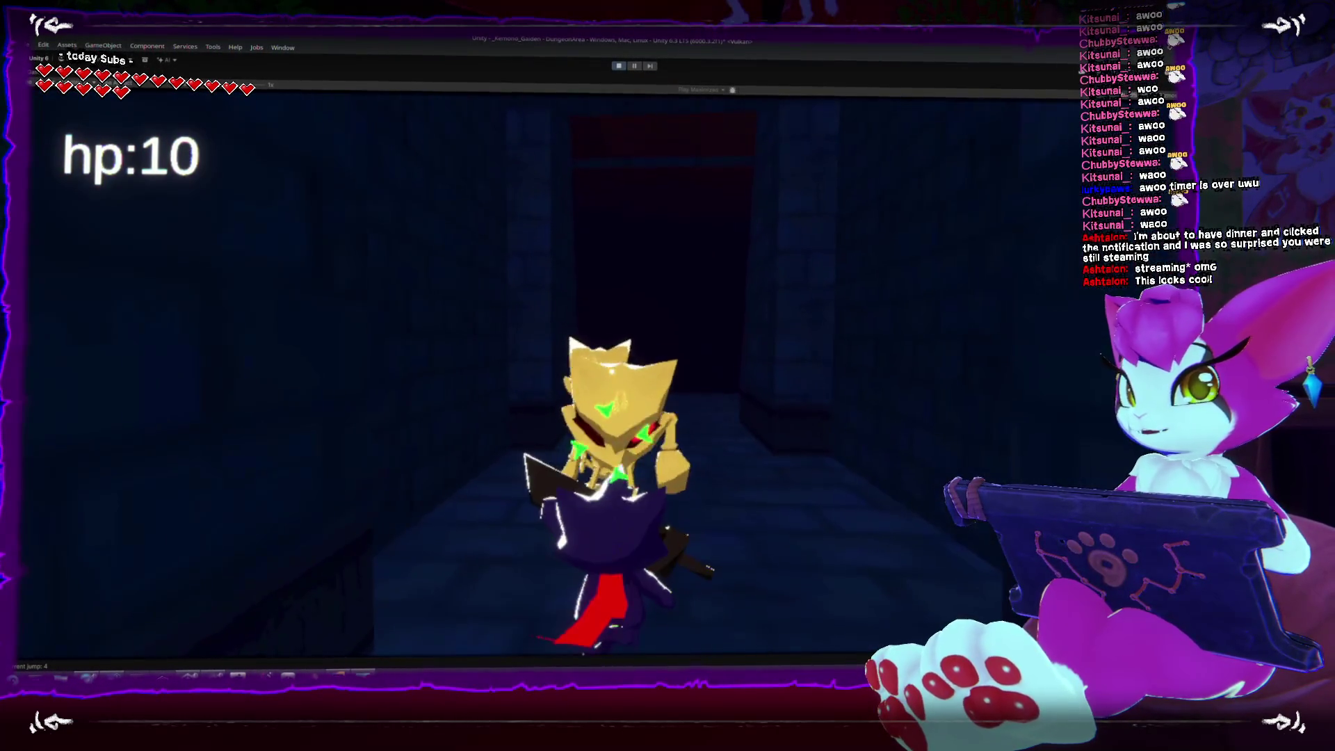
pyautogui.hotkey('alt', 'Tab')
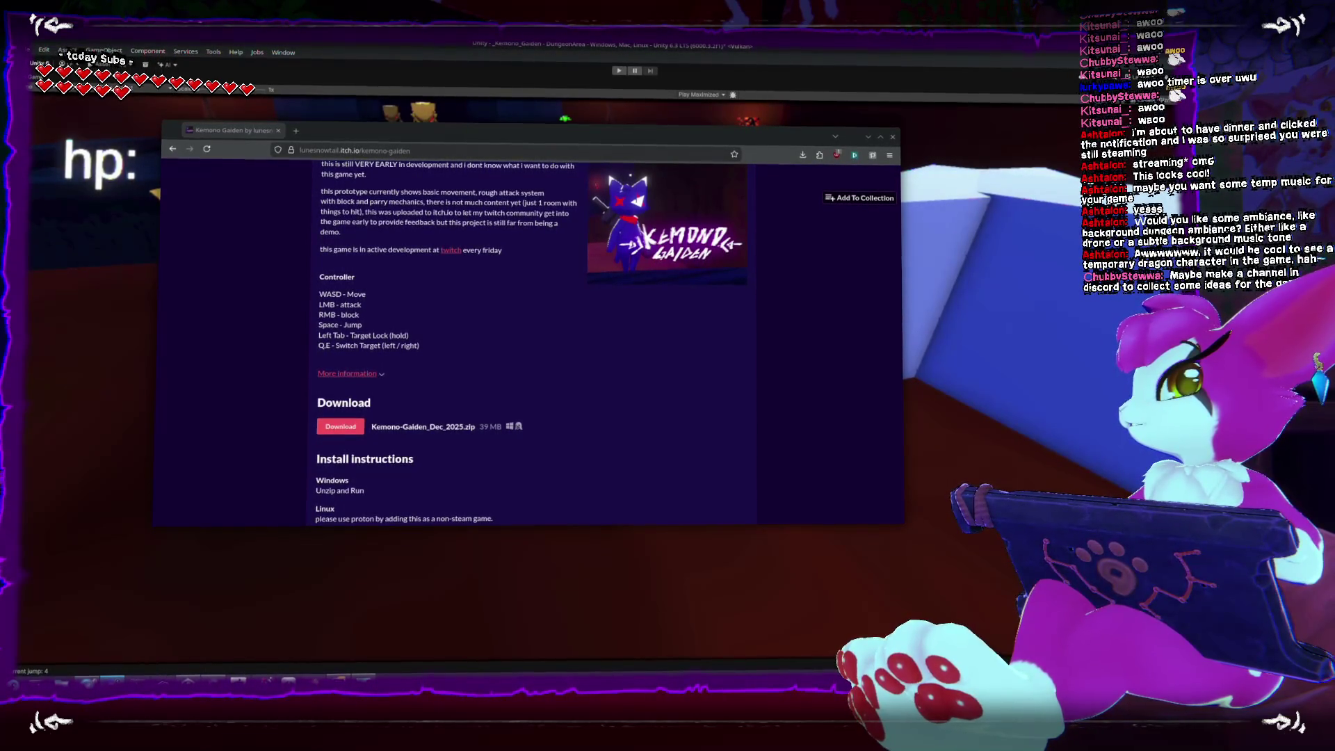
# Step: Switch to Discord and scroll the channel list toward the Treehouse Lobby category
pyautogui.hotkey('alt', 'Tab')
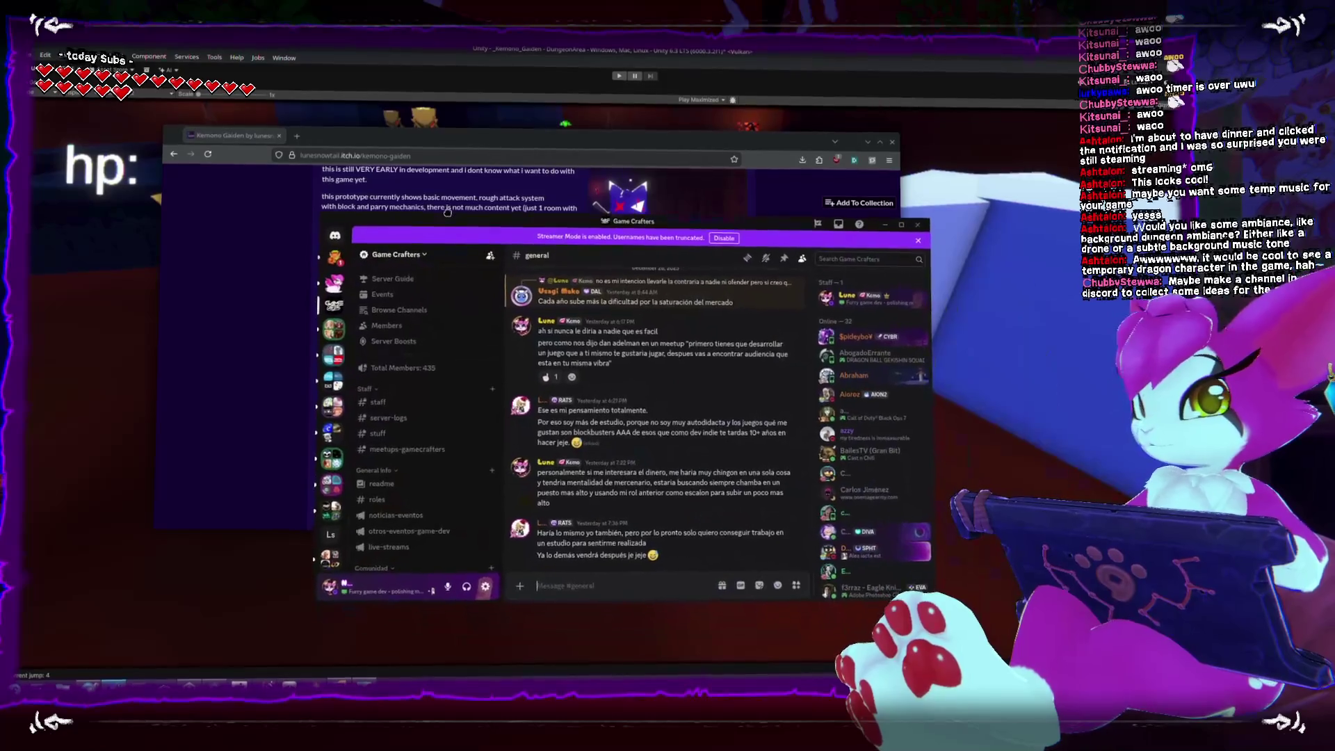
pyautogui.scroll(-3, 457, 328)
pyautogui.write('kemono-gar')
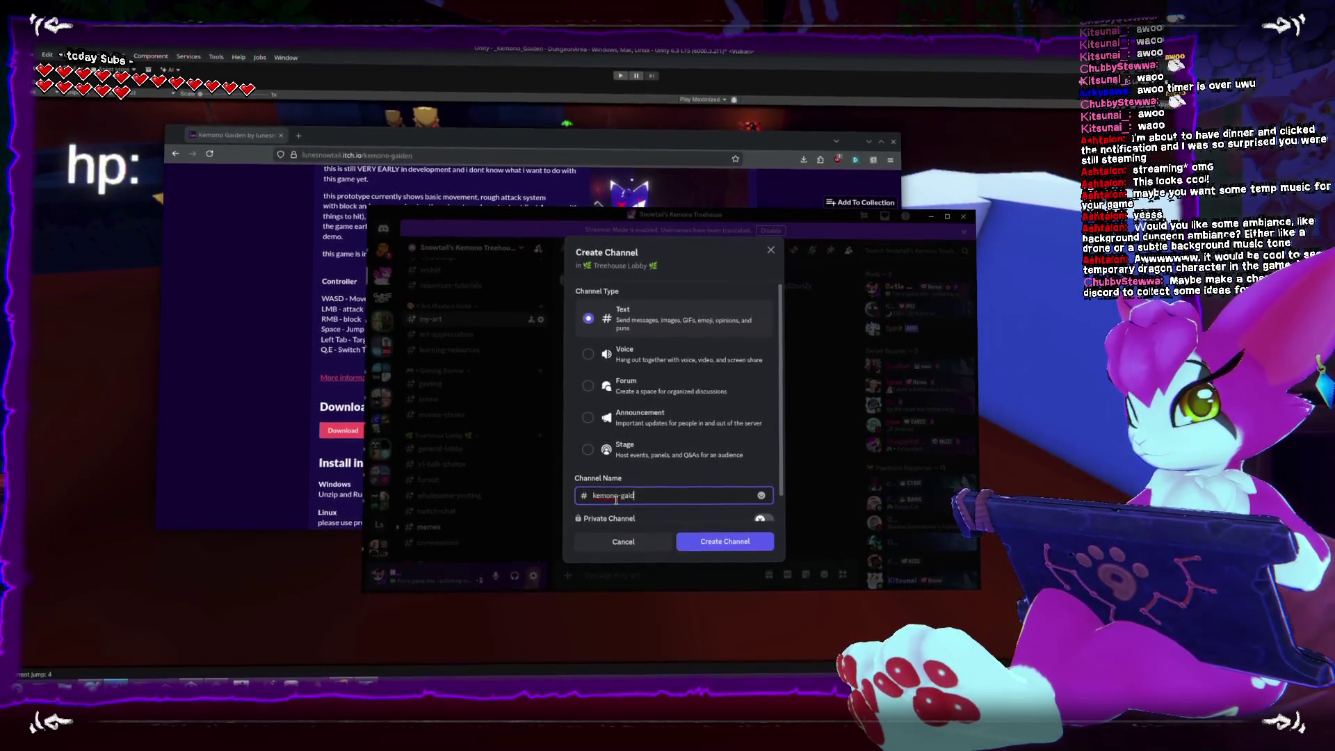
# Step: Complete the channel name as 'kemono-gaiden' to create the private text channel
pyautogui.write('en')
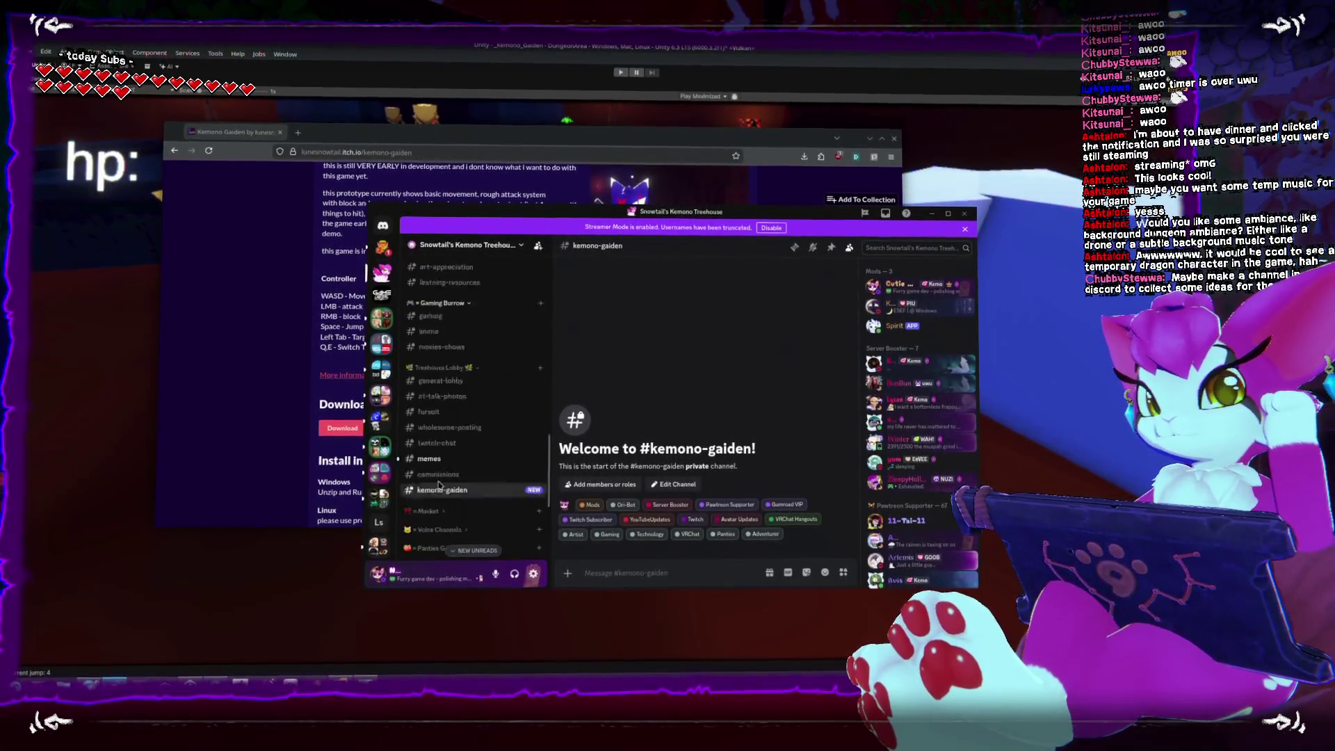
# Step: Move Discord behind the browser and bring the running Unity game view to the front
pyautogui.click(341, 487)
pyautogui.click(612, 612)
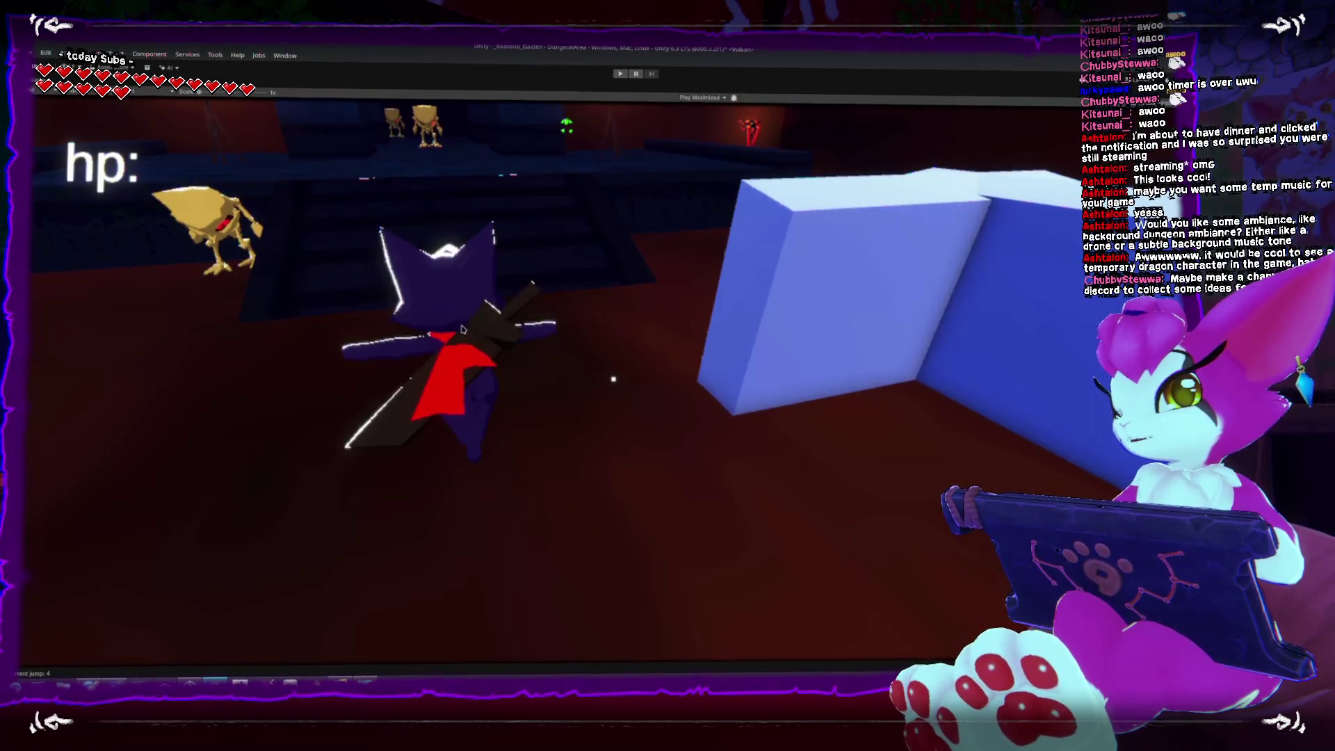
# Step: Un-maximize the Game view with Shift+Space and orbit the Scene view around the player
pyautogui.hotkey('shift', 'space')
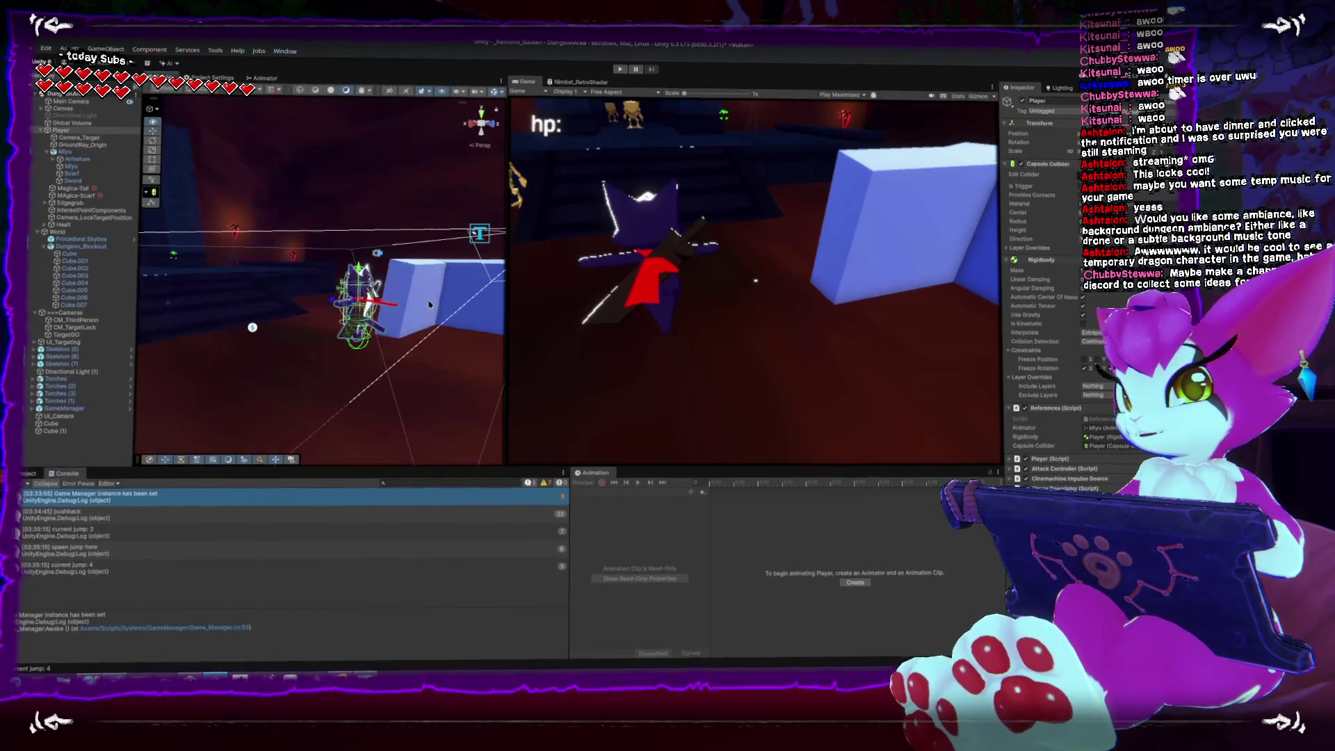
pyautogui.moveTo(381, 394)
pyautogui.mouseDown()
pyautogui.moveTo(418, 329)
pyautogui.moveTo(272, 299)
pyautogui.moveTo(299, 299)
pyautogui.moveTo(198, 238)
pyautogui.moveTo(298, 270)
pyautogui.mouseUp()
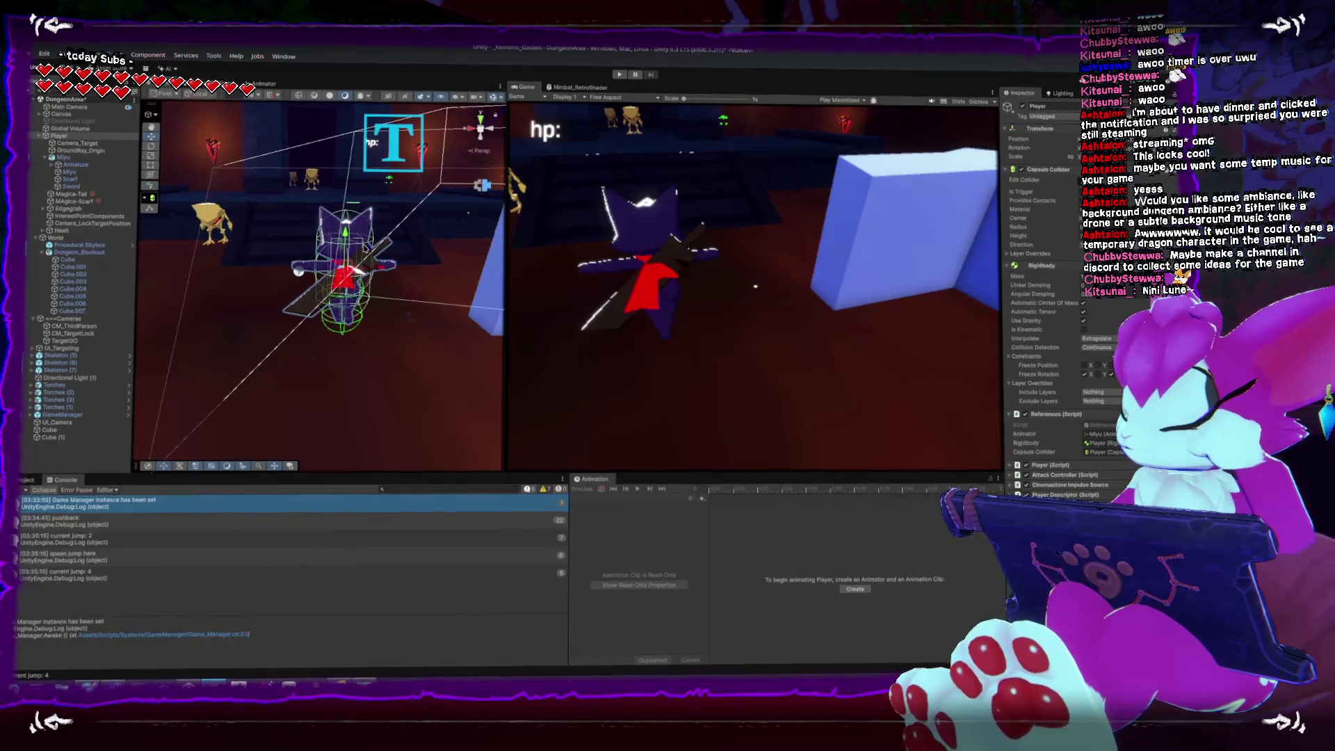